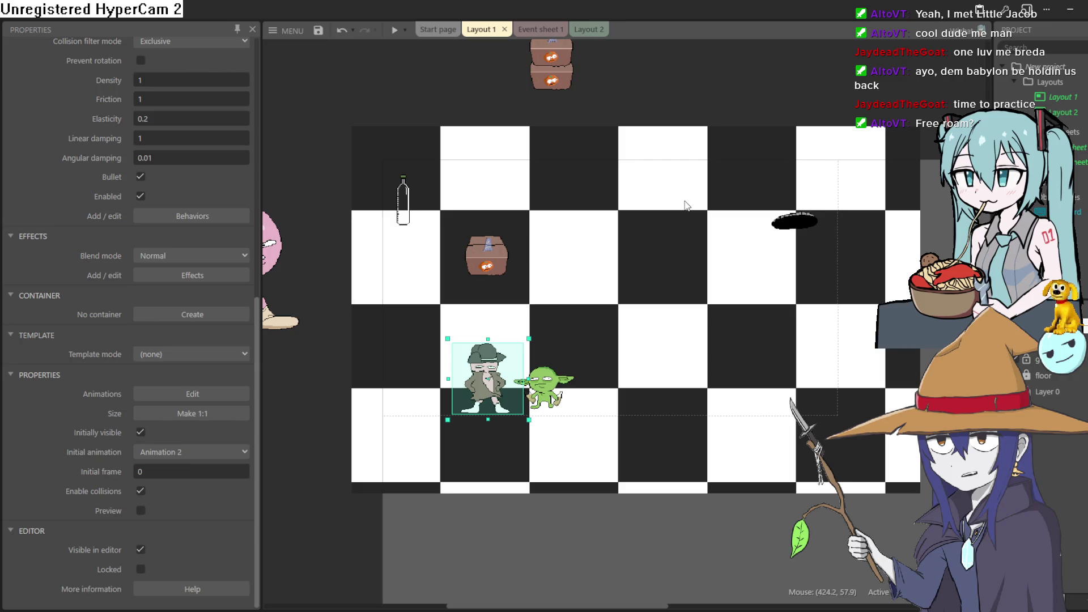
Step: Nudge the Layout 1 view slightly, then switch to Aseprite with Sprite-0002 open
mouse_move(642, 263)
mouse_down()
mouse_move(659, 285)
mouse_move(635, 285)
mouse_up()
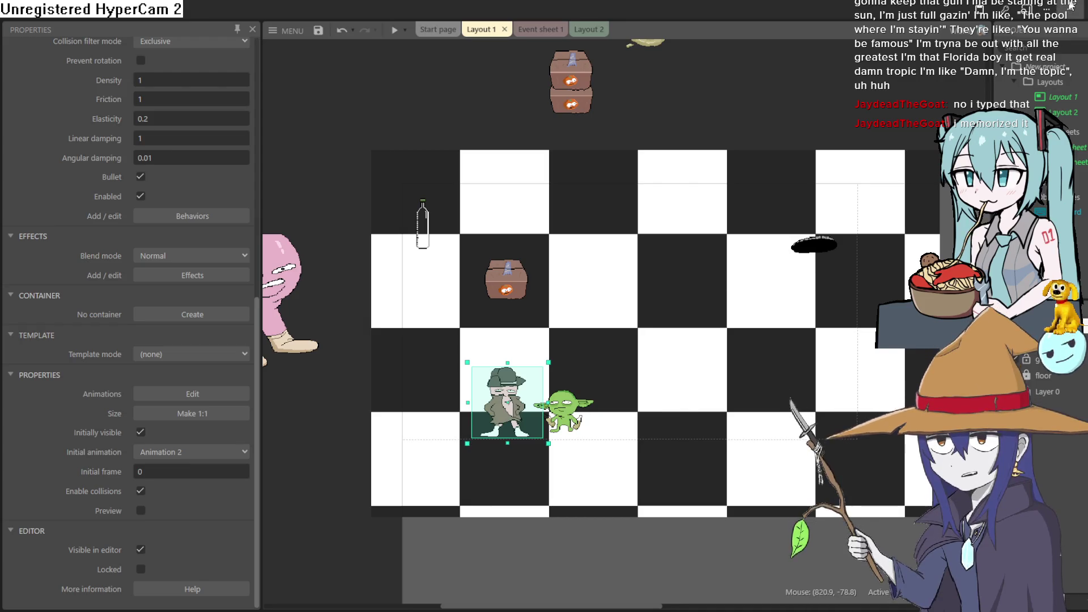
key(alt+Tab)
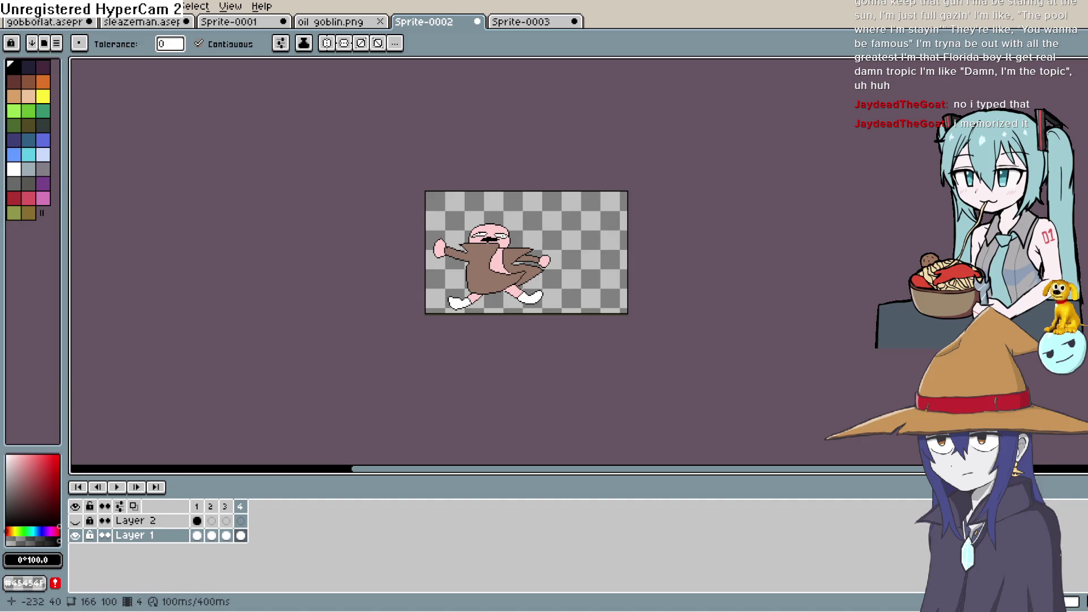
Step: Play Sprite-0002's four-frame character animation up close, stop it, and zoom out
scroll(514, 205, up, 5)
drag(583, 297, 548, 172)
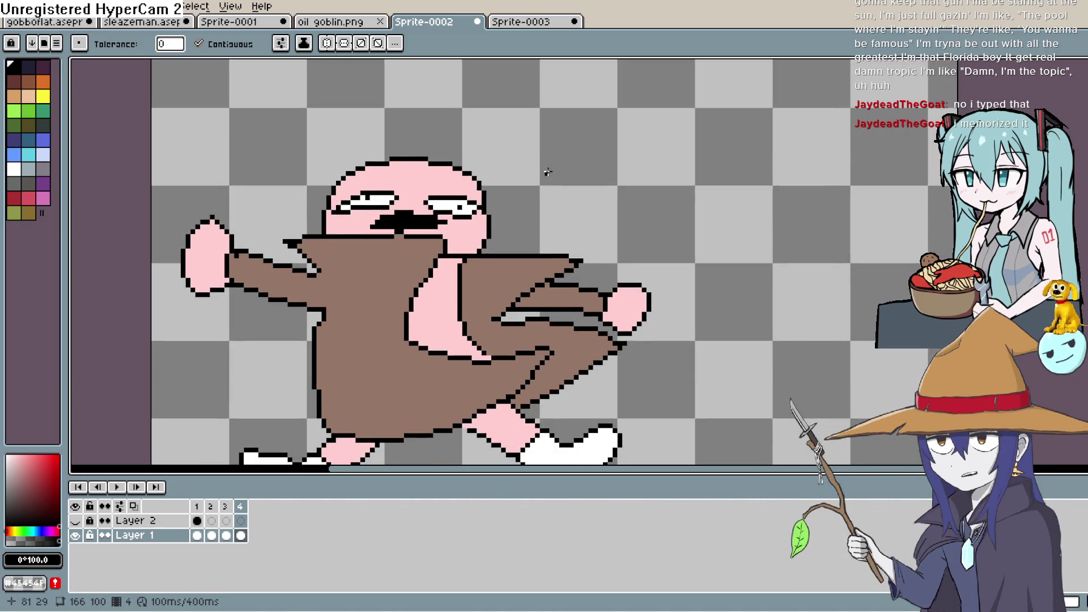
scroll(532, 216, down, 1)
mouse_move(537, 212)
mouse_down()
mouse_move(517, 175)
mouse_move(512, 216)
mouse_move(513, 192)
mouse_up()
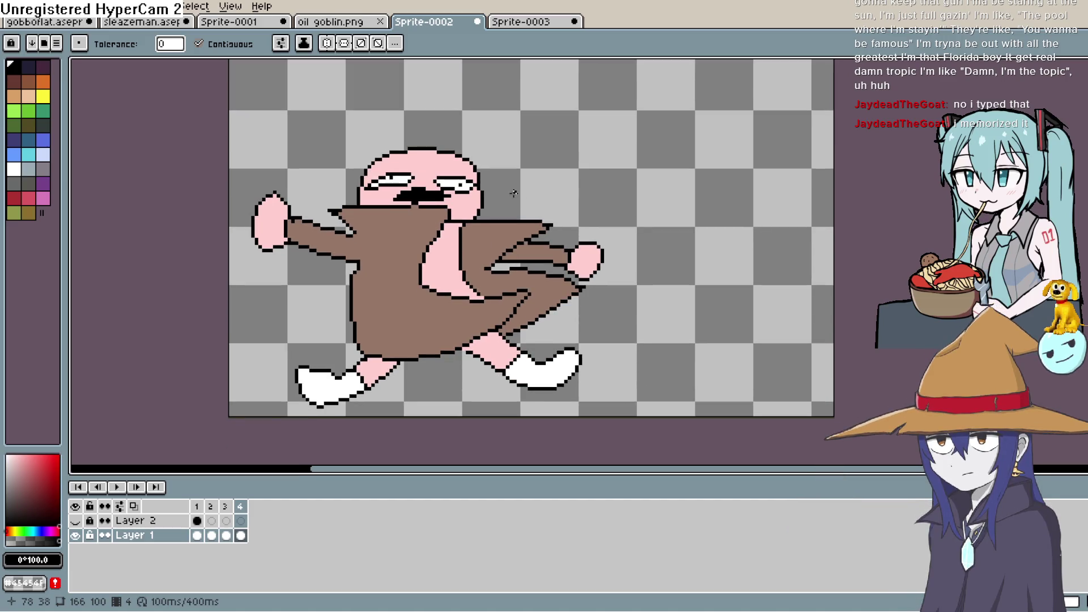
click(117, 487)
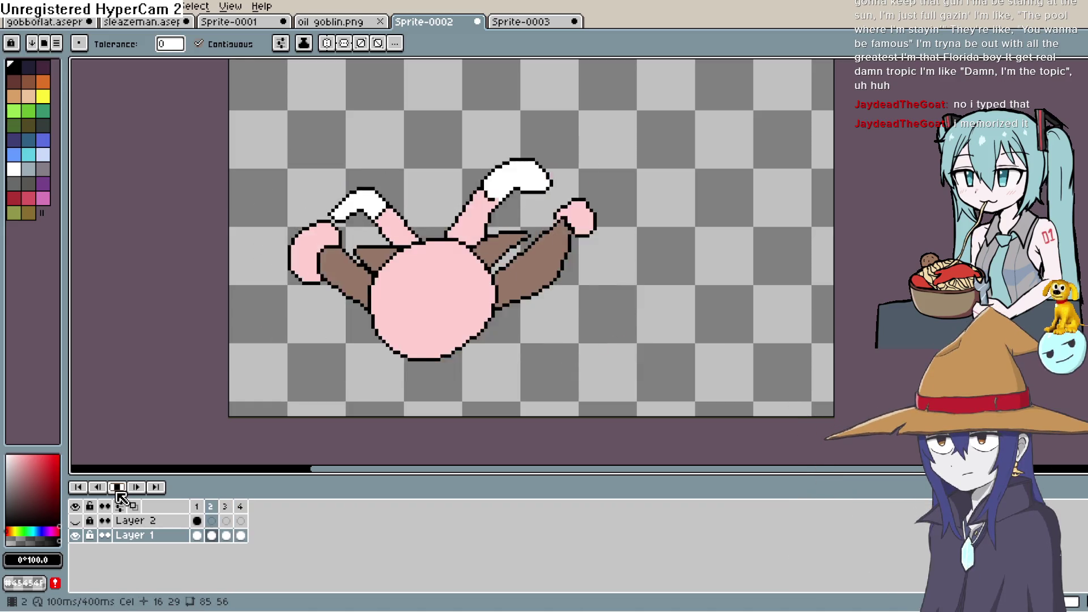
click(117, 488)
key(minus)
key(minus)
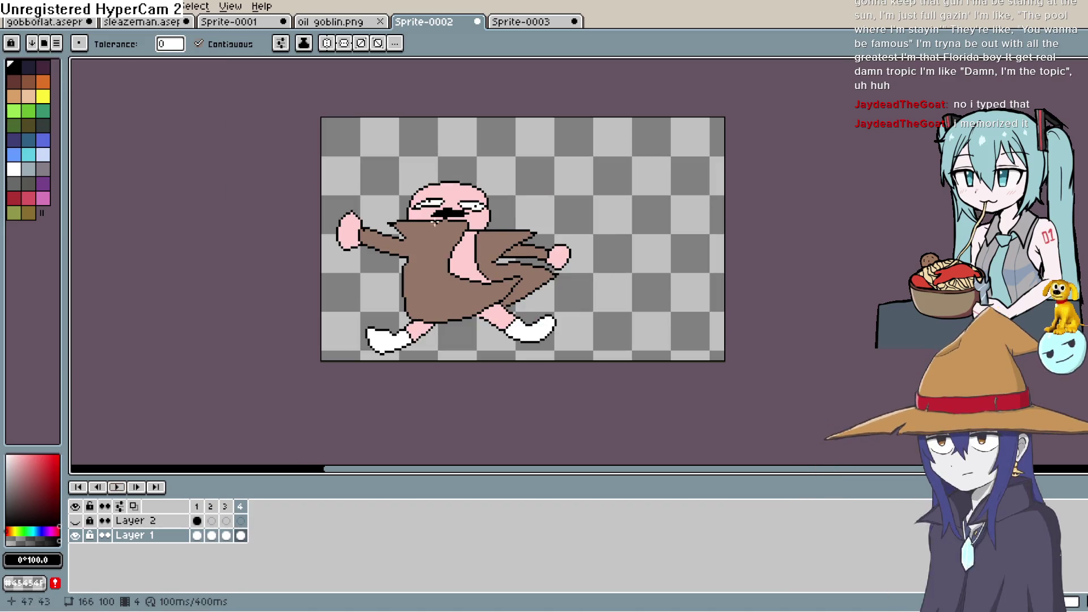
click(34, 7)
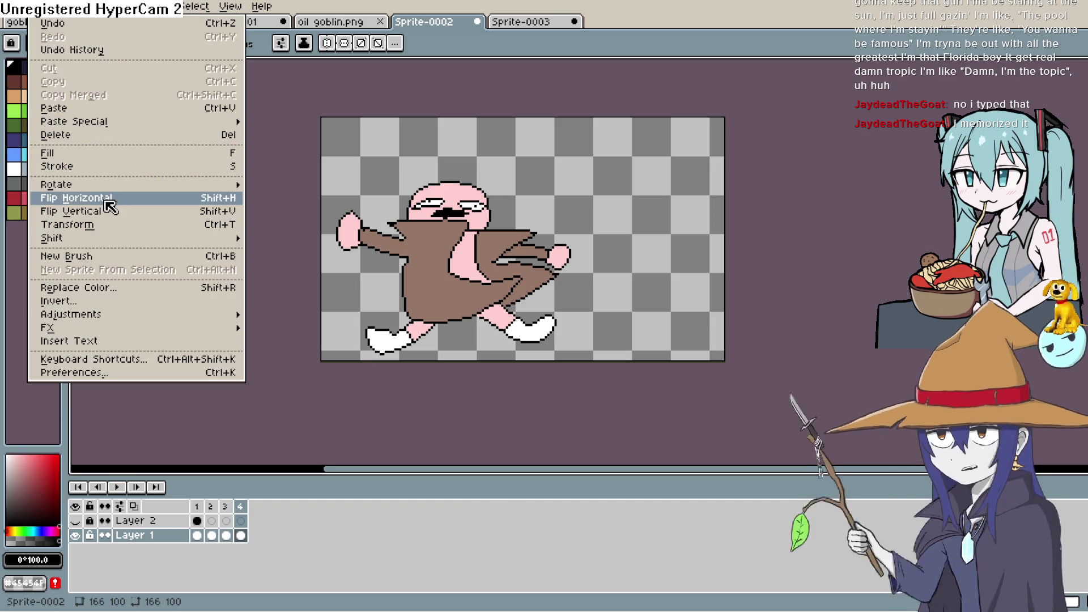
Step: Resize Sprite-0002's canvas to 120×100, anchored to the left edge (Left 0)
mouse_move(65, 7)
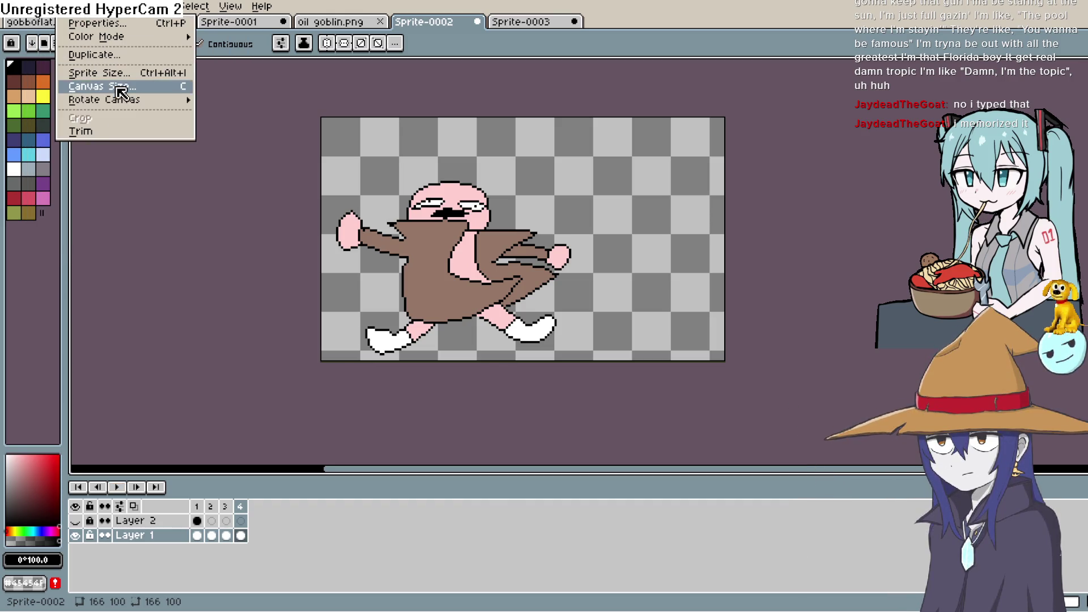
click(116, 83)
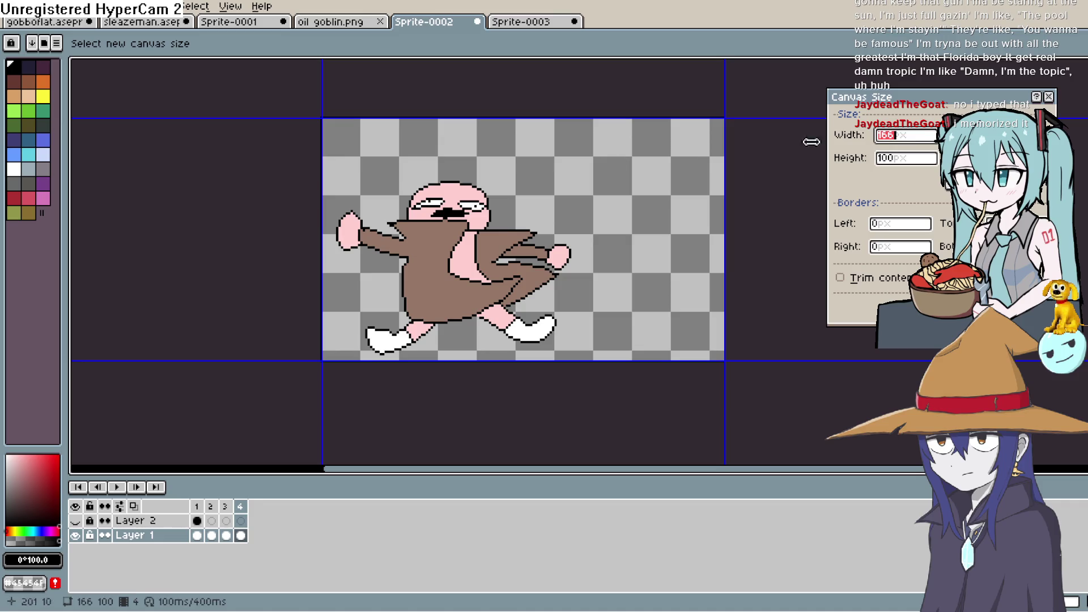
click(907, 136)
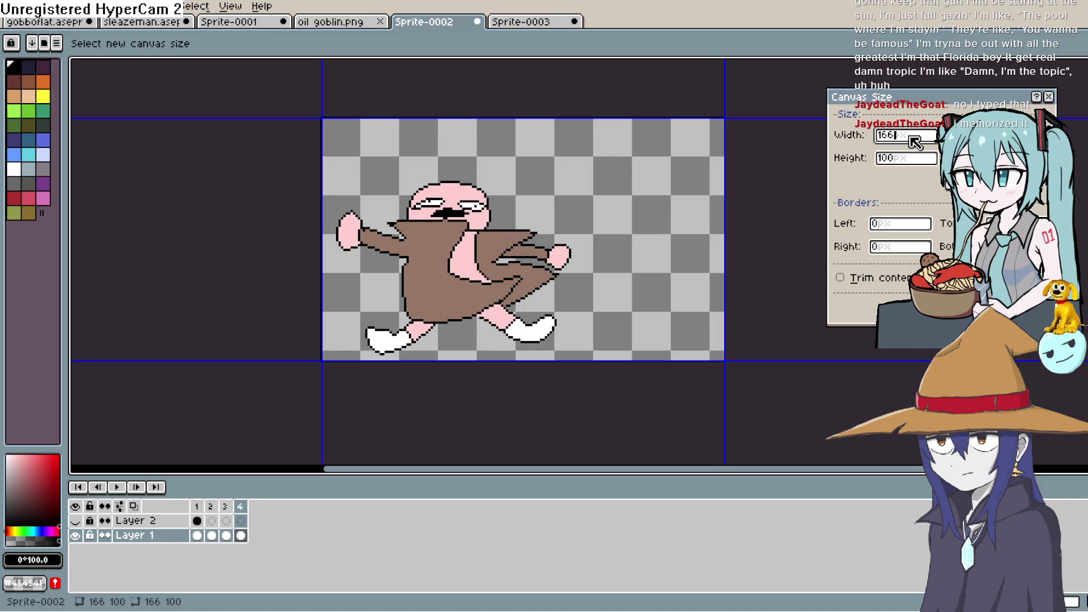
key(BackSpace)
key(BackSpace)
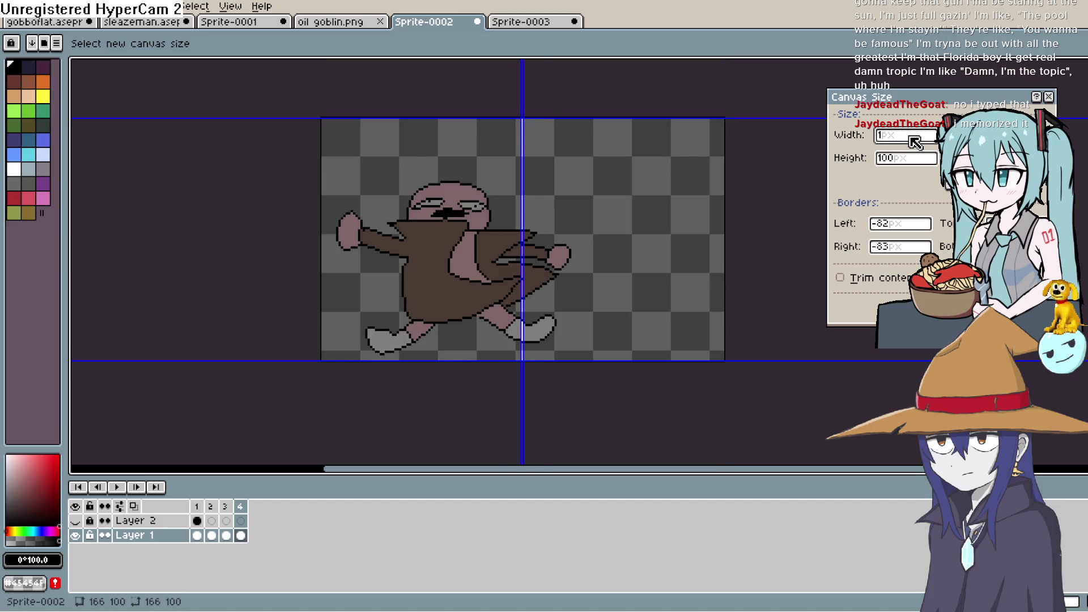
text(00)
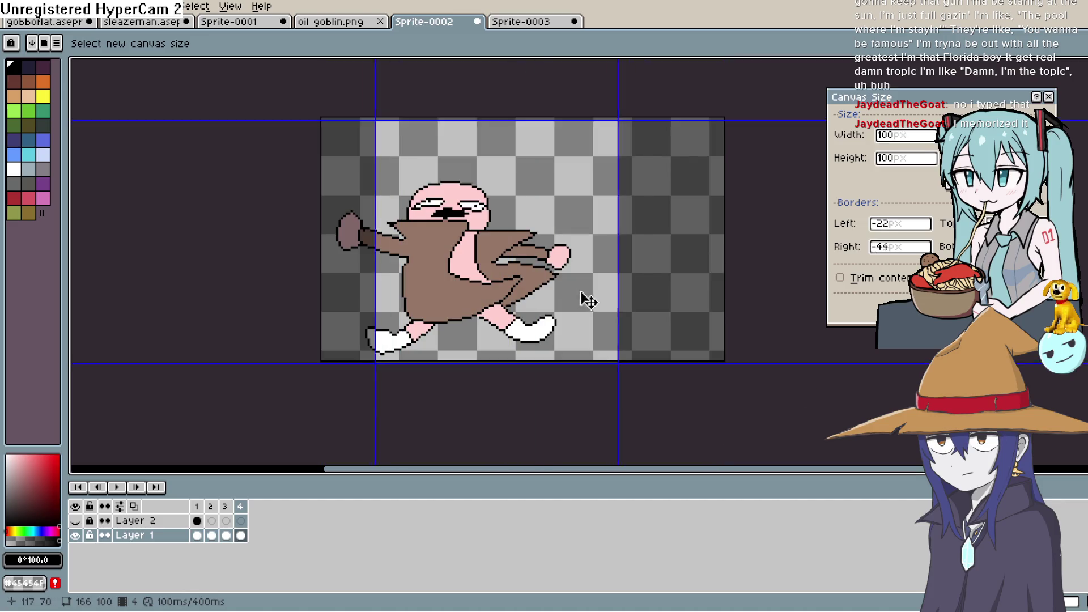
mouse_move(589, 301)
mouse_down()
mouse_move(533, 292)
mouse_move(545, 295)
mouse_up()
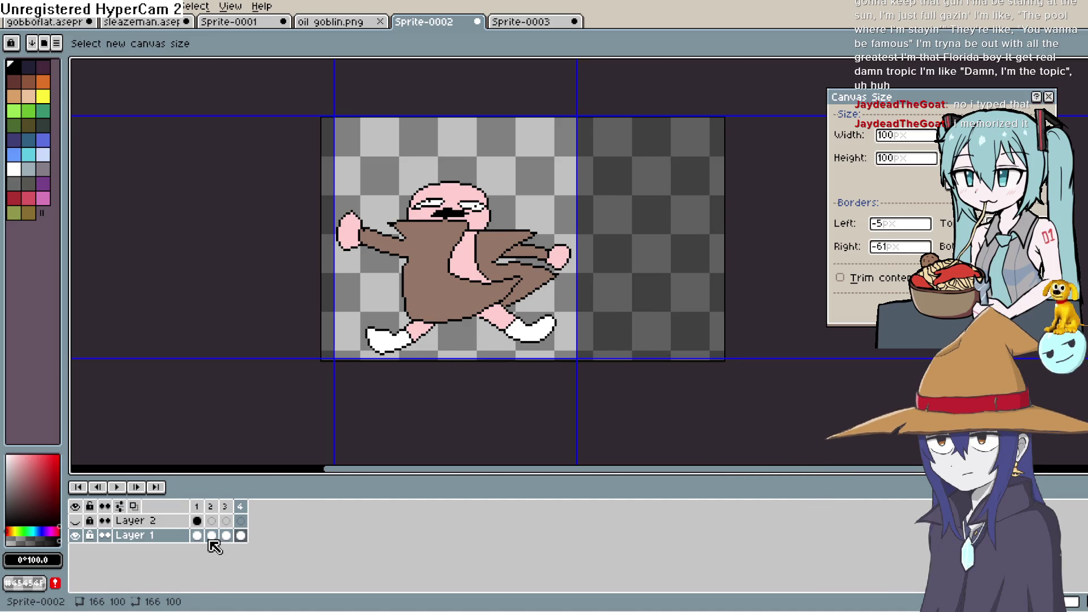
click(907, 136)
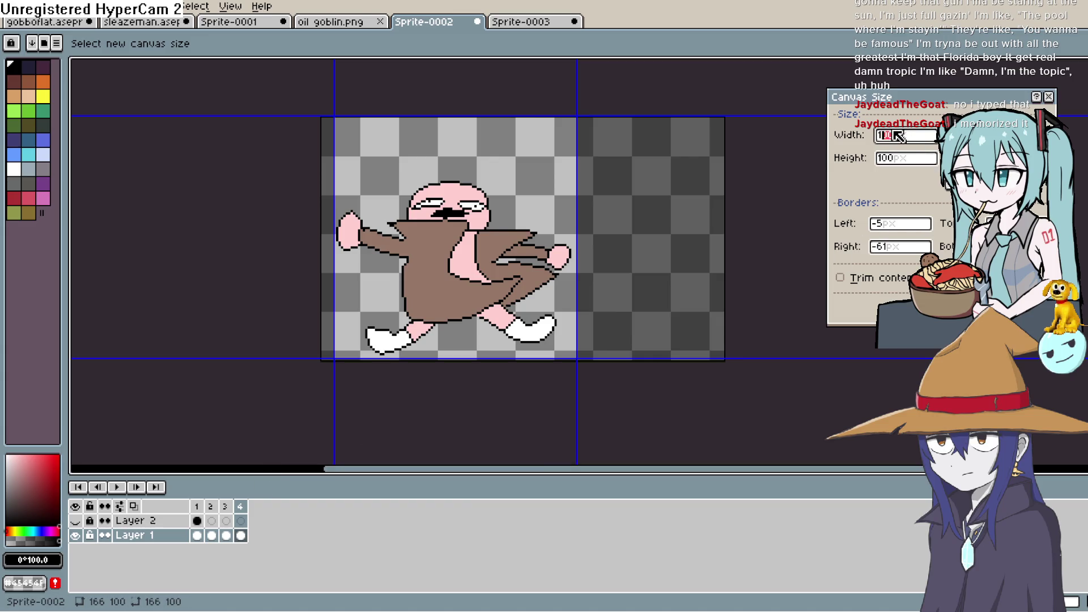
text(120)
drag(625, 272, 553, 278)
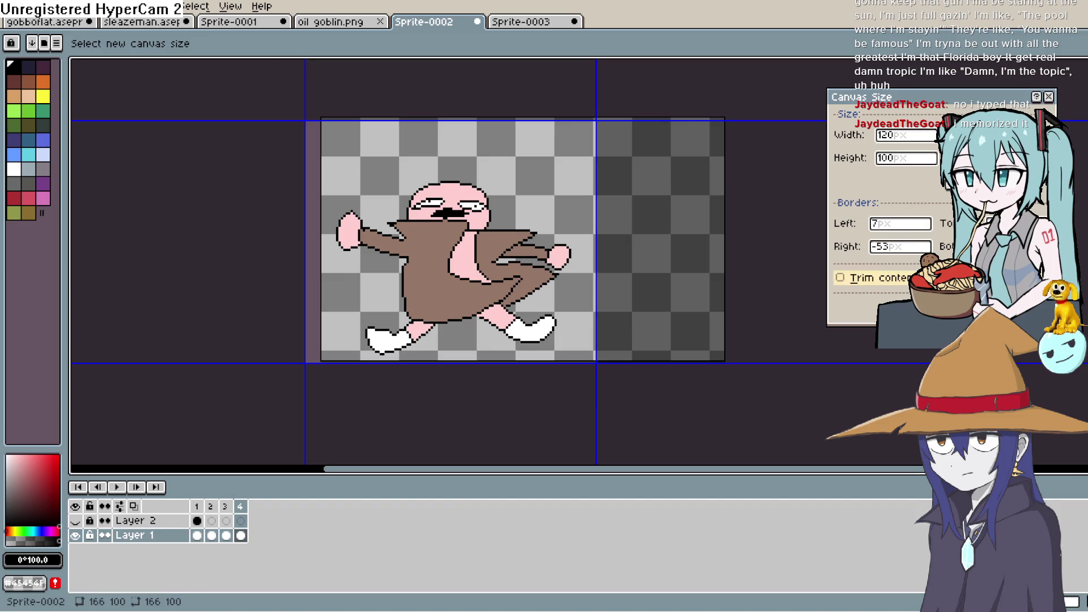
click(907, 309)
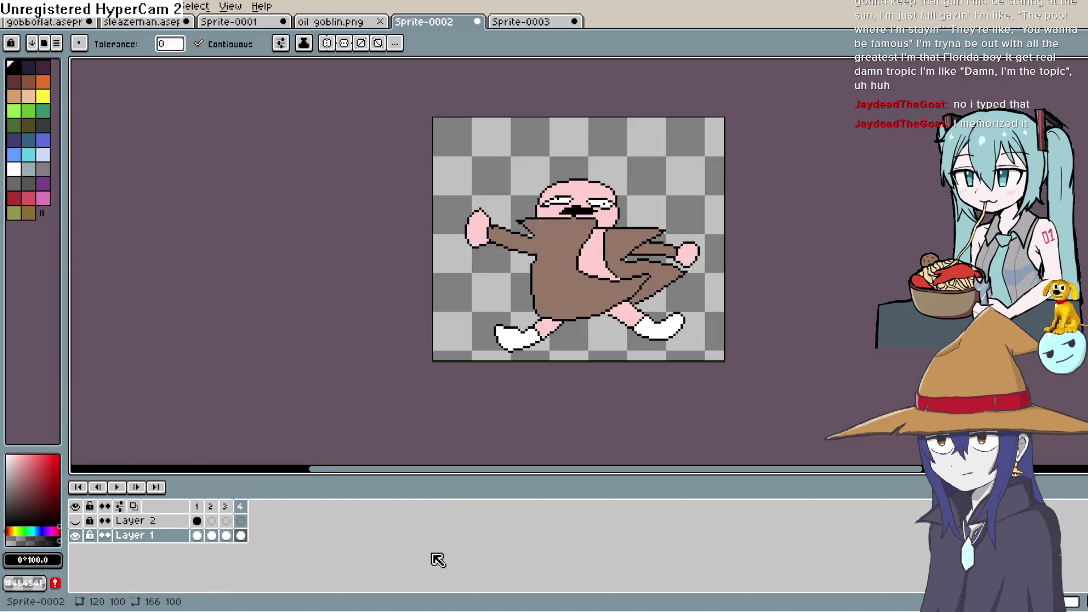
click(98, 488)
click(117, 488)
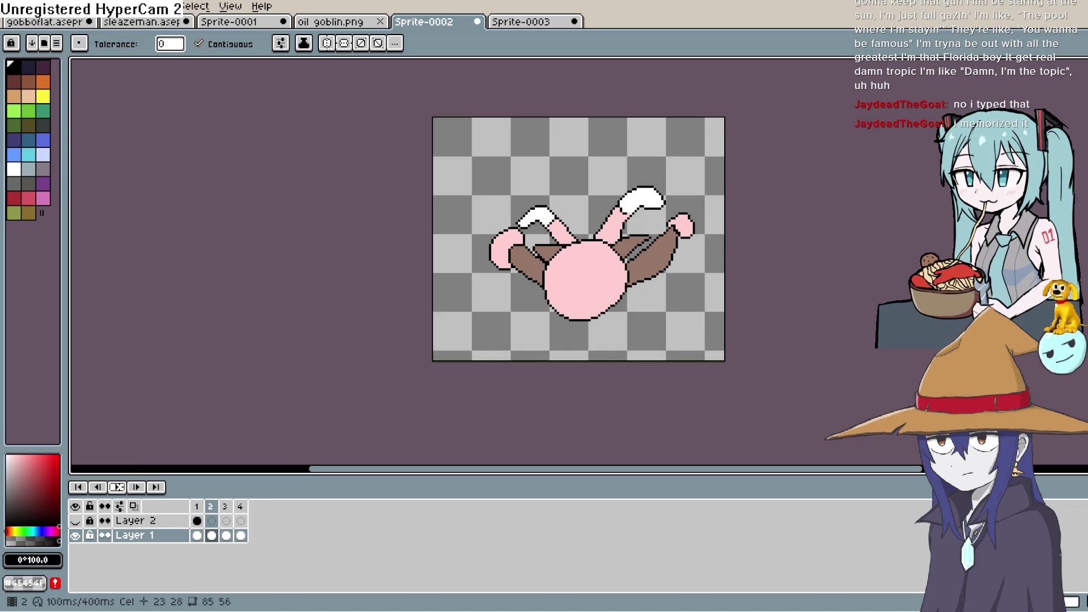
click(121, 488)
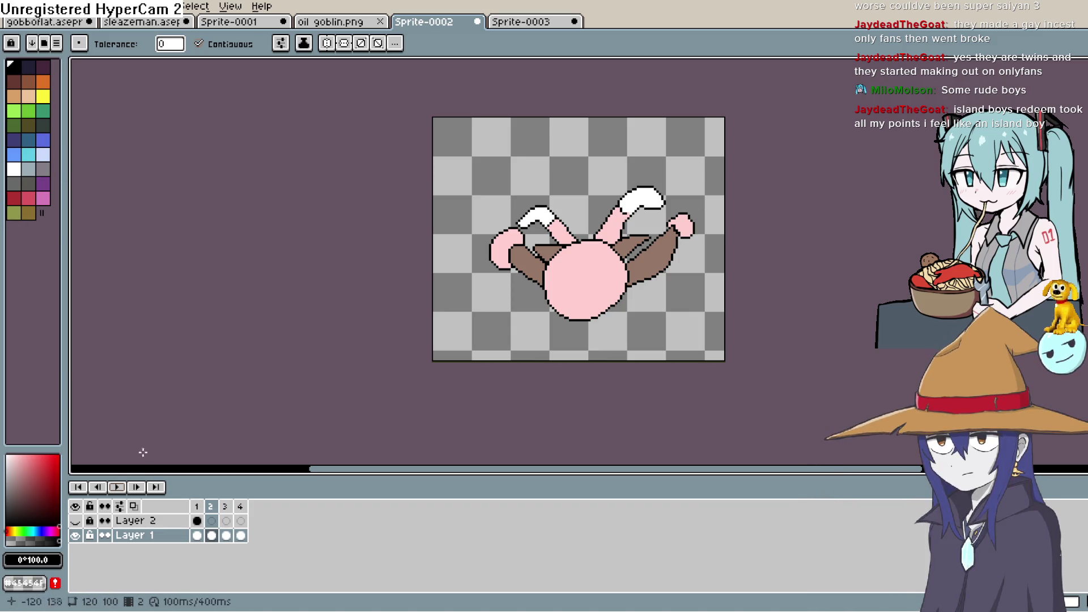
Step: Play and stop Sprite-0002's animation, then start Sprite-0003's standing-character animation, zoomed in
click(121, 488)
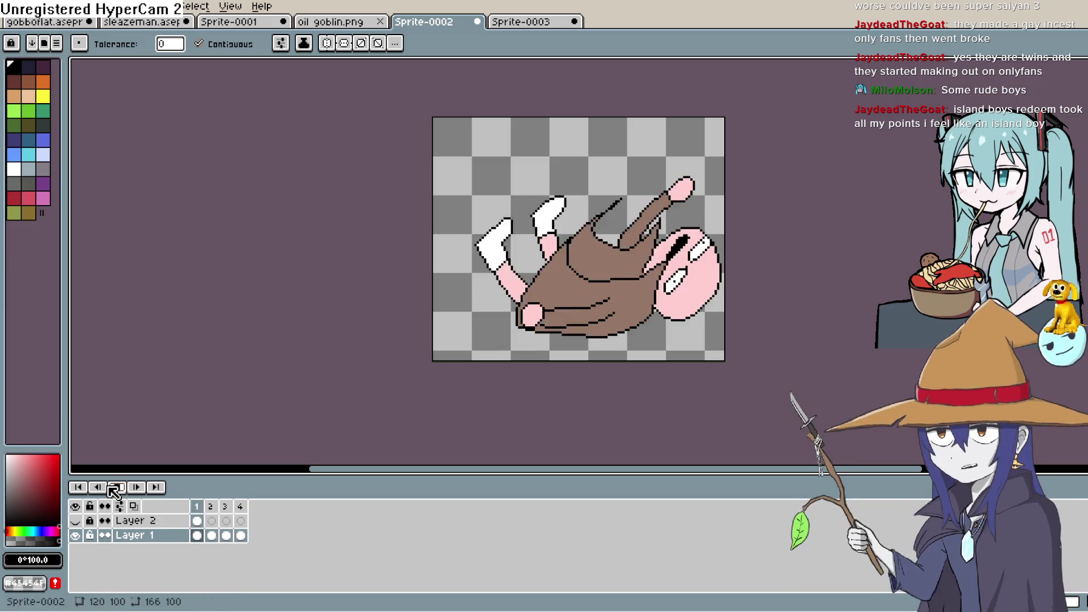
click(115, 488)
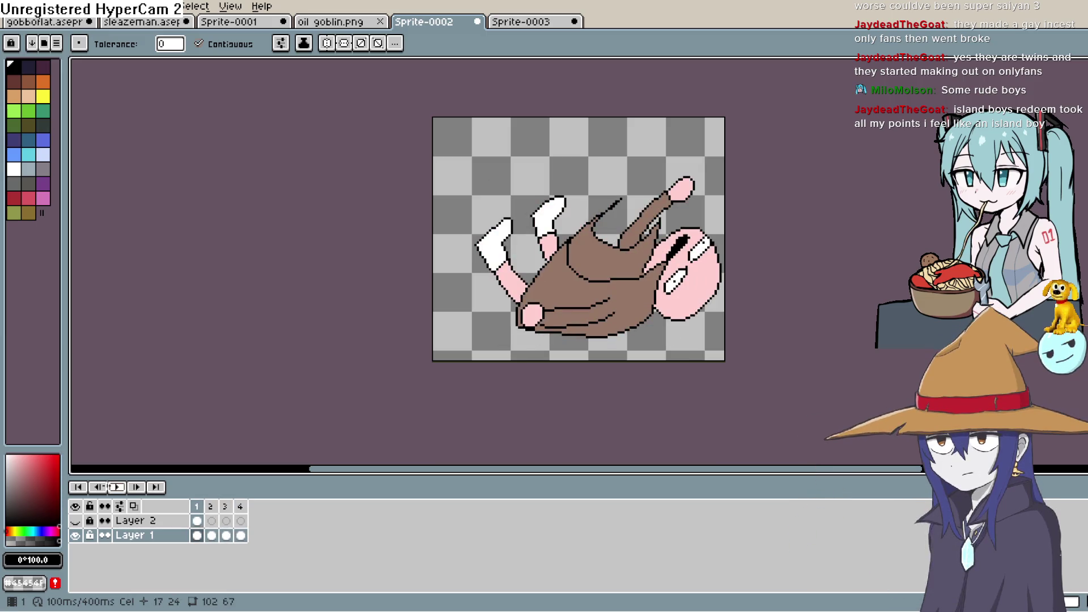
click(241, 26)
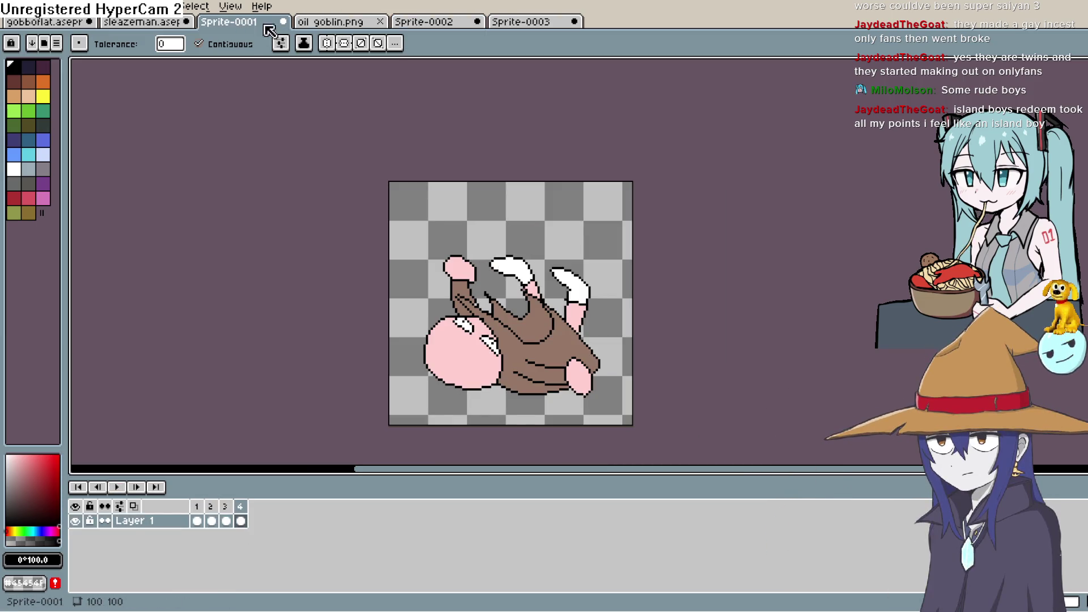
click(535, 26)
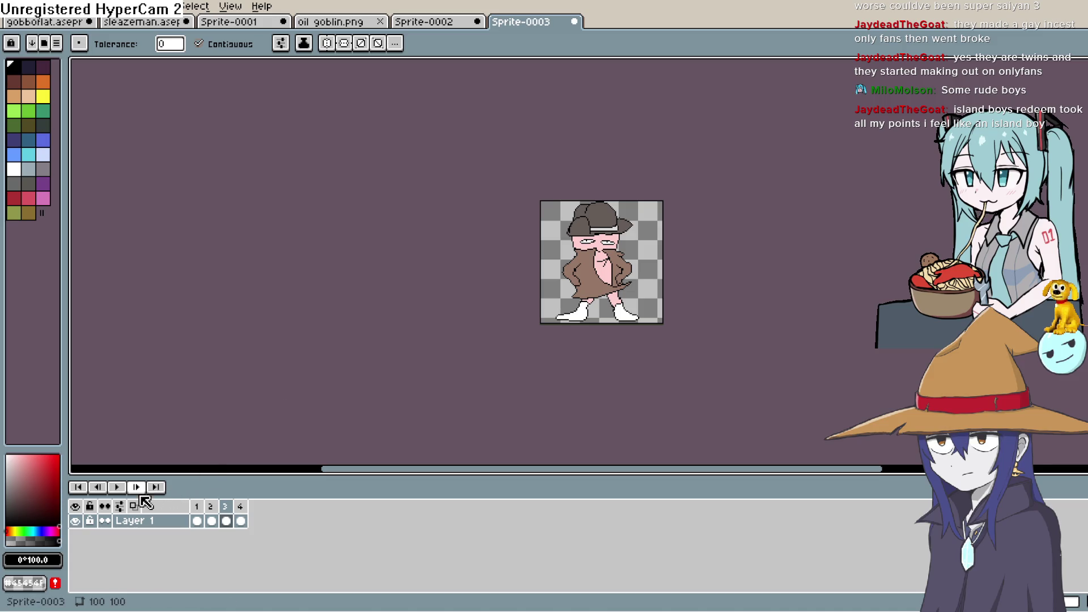
click(117, 488)
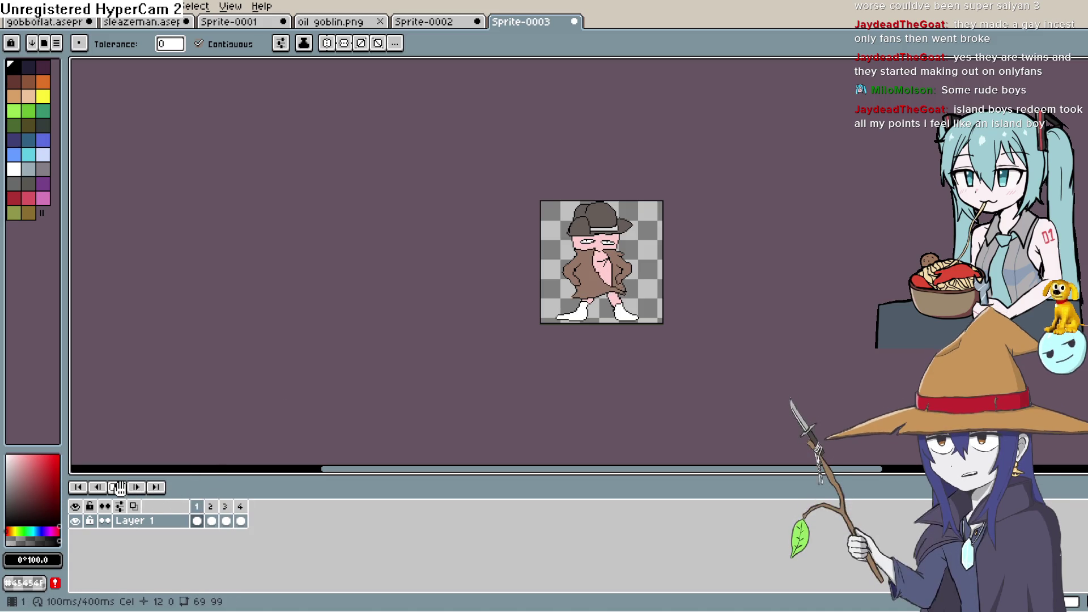
scroll(680, 300, up, 3)
drag(565, 211, 557, 292)
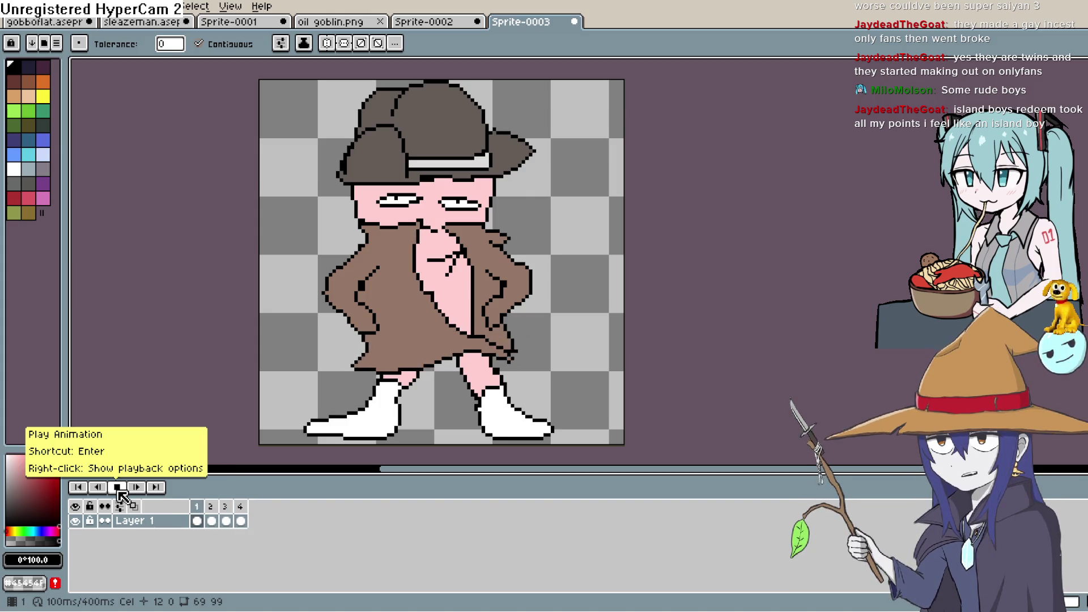
Step: Stop Sprite-0003's animation and return to the Bigmode Game Jam browser page
click(118, 489)
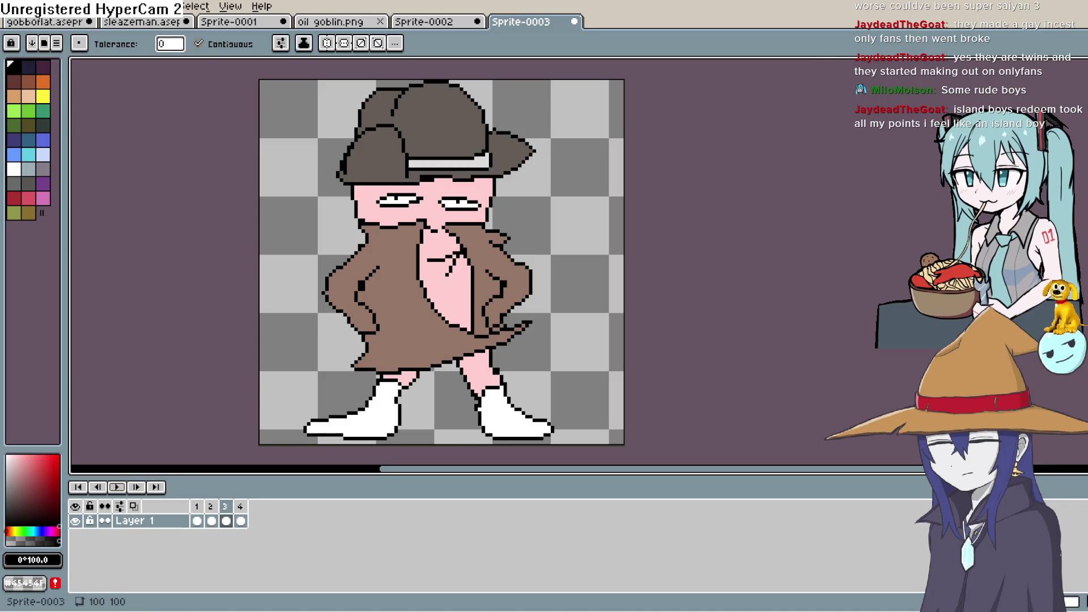
key(alt+Tab)
Step: Scroll the Bigmode jam page down to the submissions grid and open the Hey, Slick! entry
scroll(454, 340, down, 3)
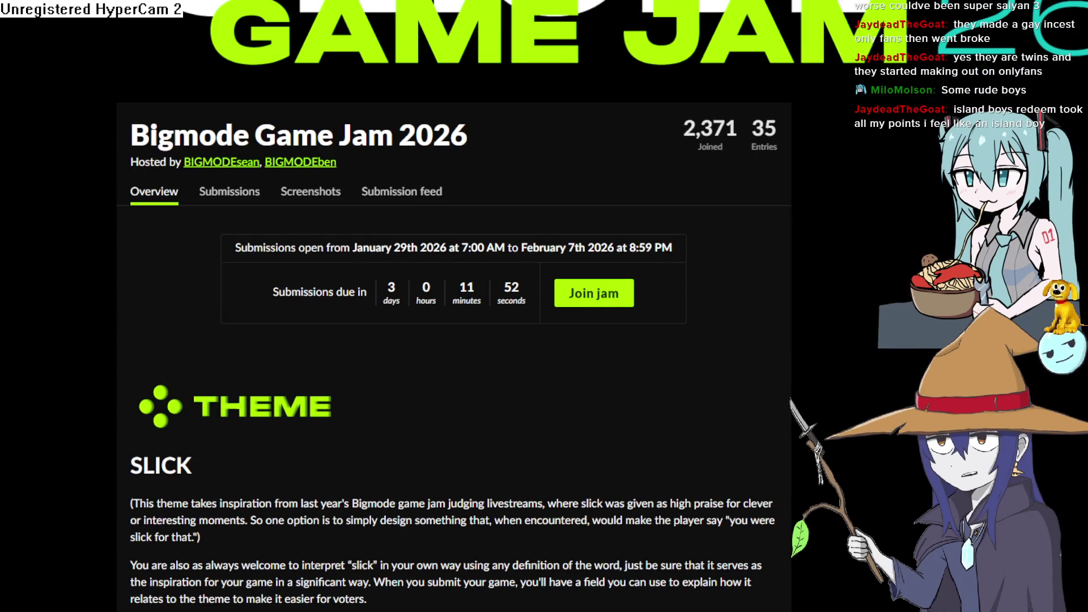
drag(386, 286, 473, 291)
scroll(510, 296, down, 10)
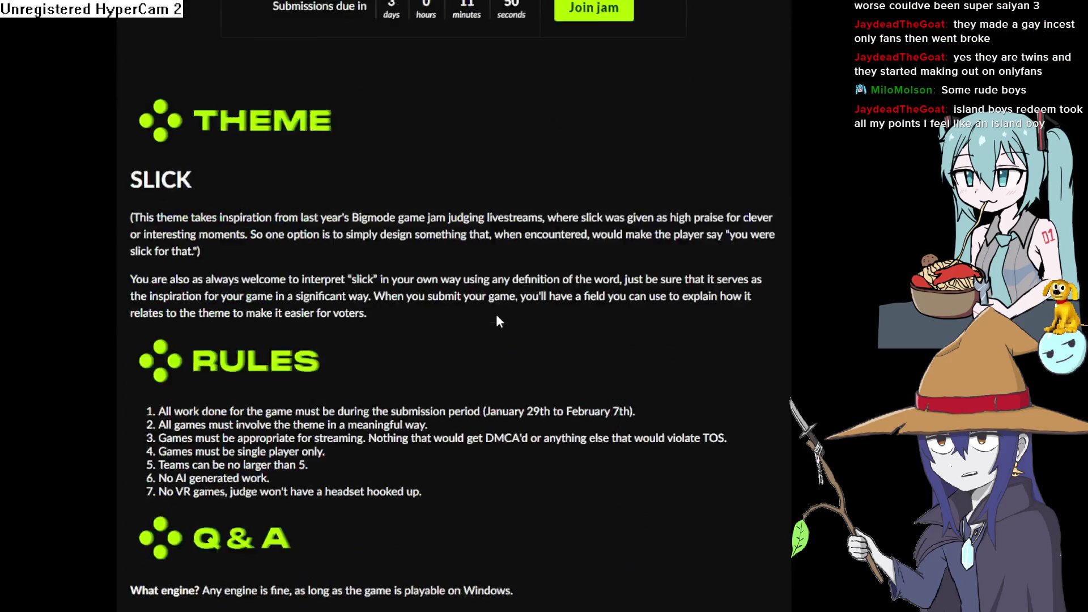
scroll(494, 315, down, 15)
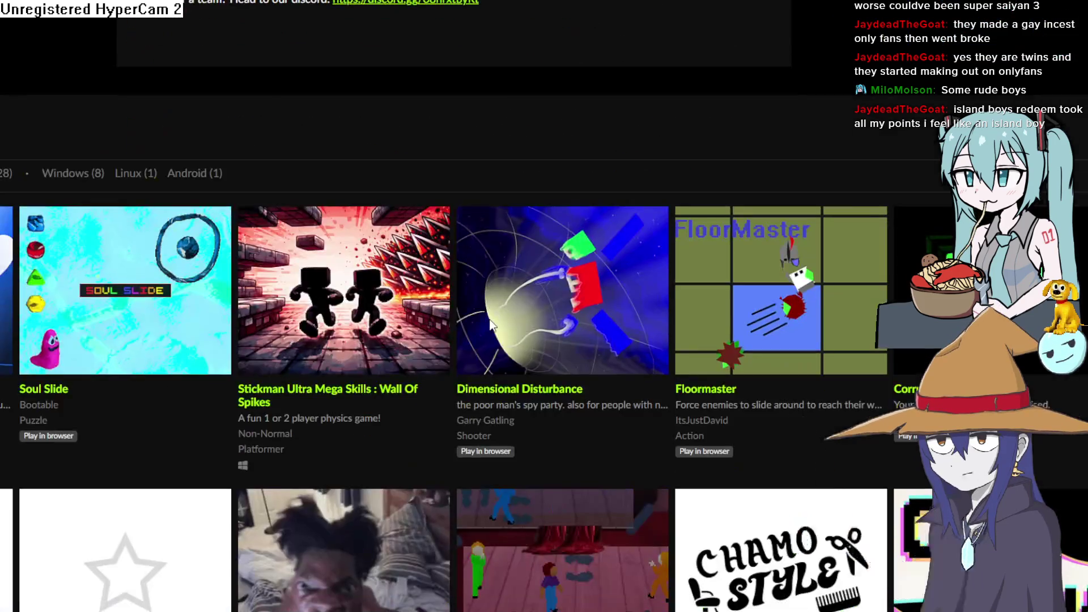
scroll(519, 318, down, 3)
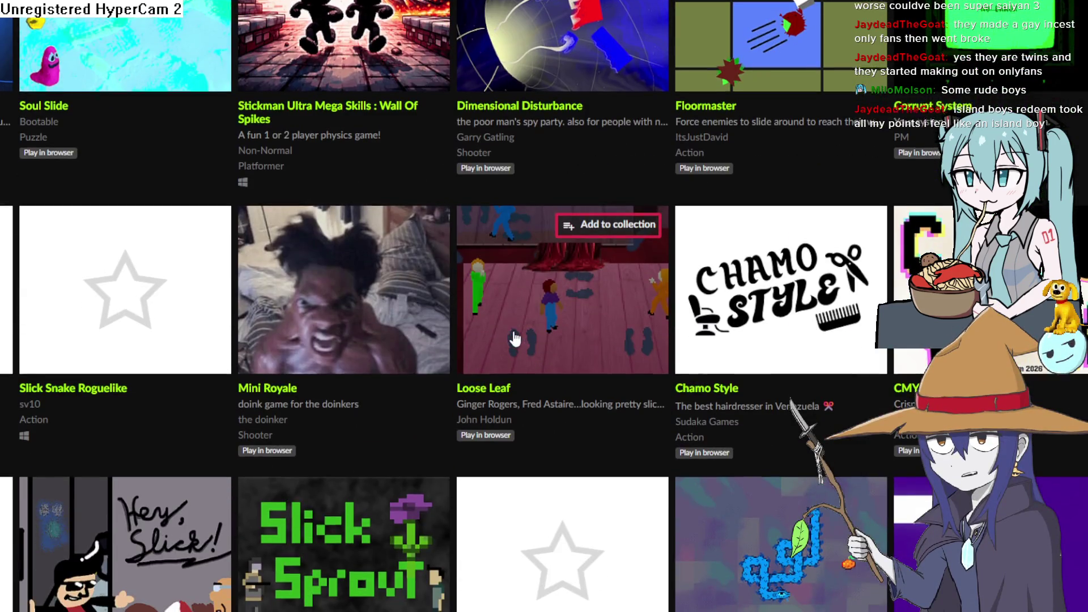
scroll(516, 340, down, 5)
scroll(515, 341, down, 2)
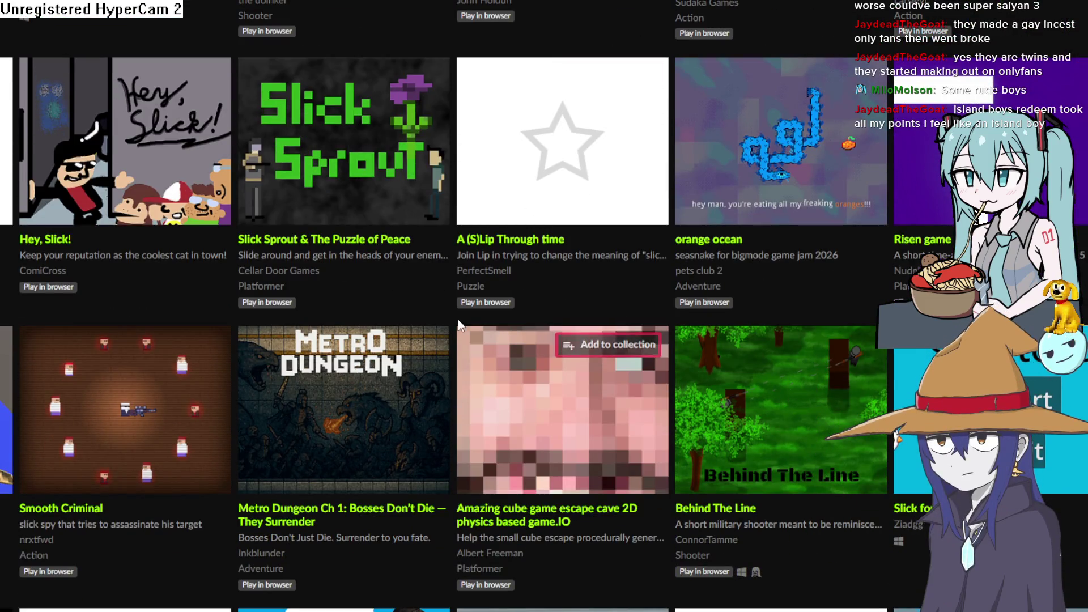
click(139, 182)
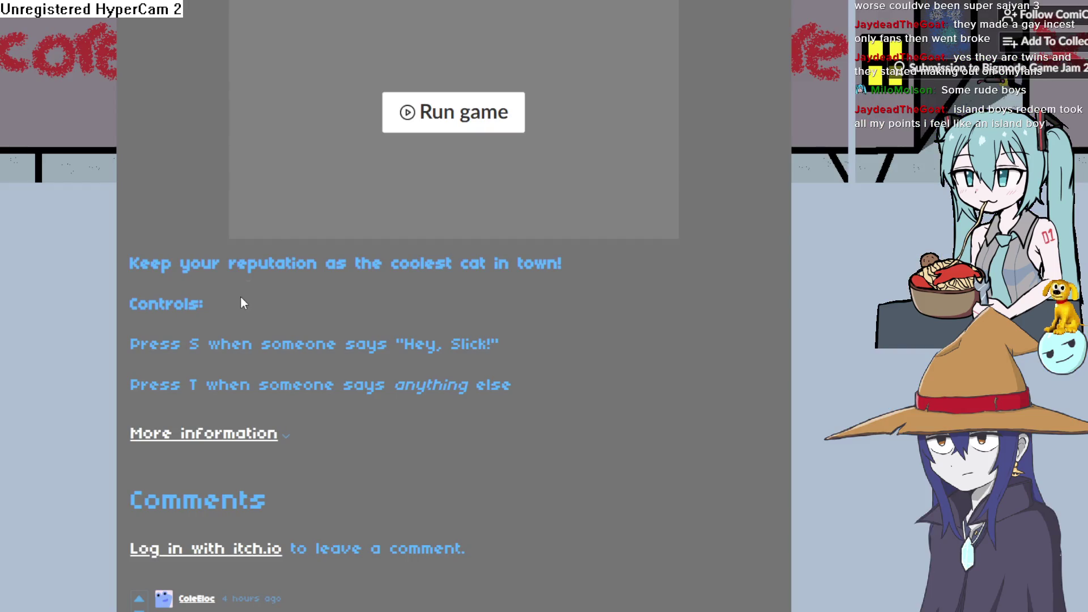
Step: Run Hey, Slick! in the page's embedded player and start it from the title menu
scroll(215, 258, down, 2)
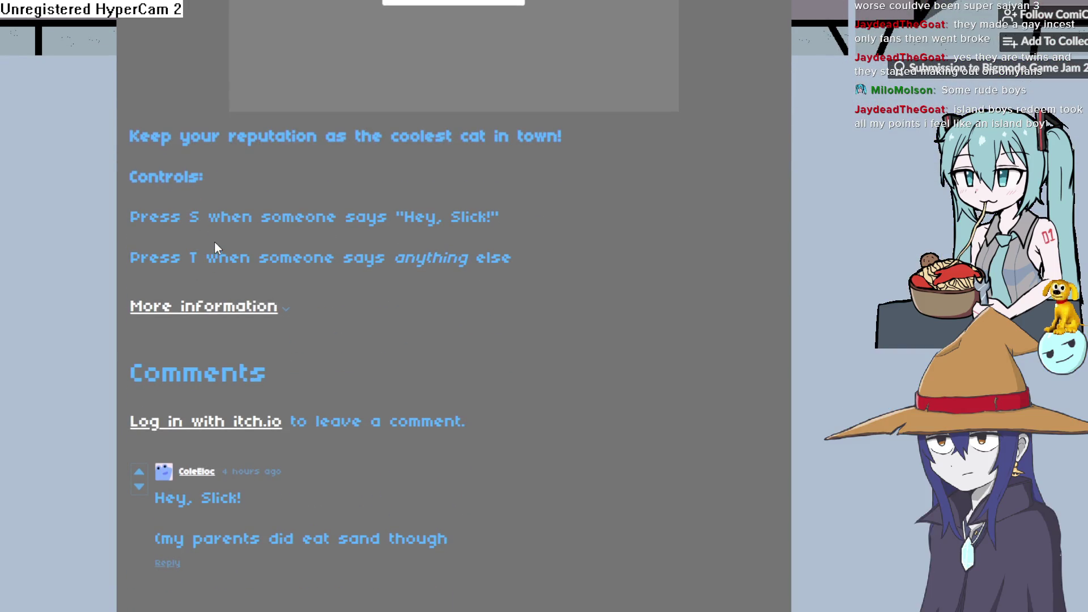
scroll(214, 241, up, 2)
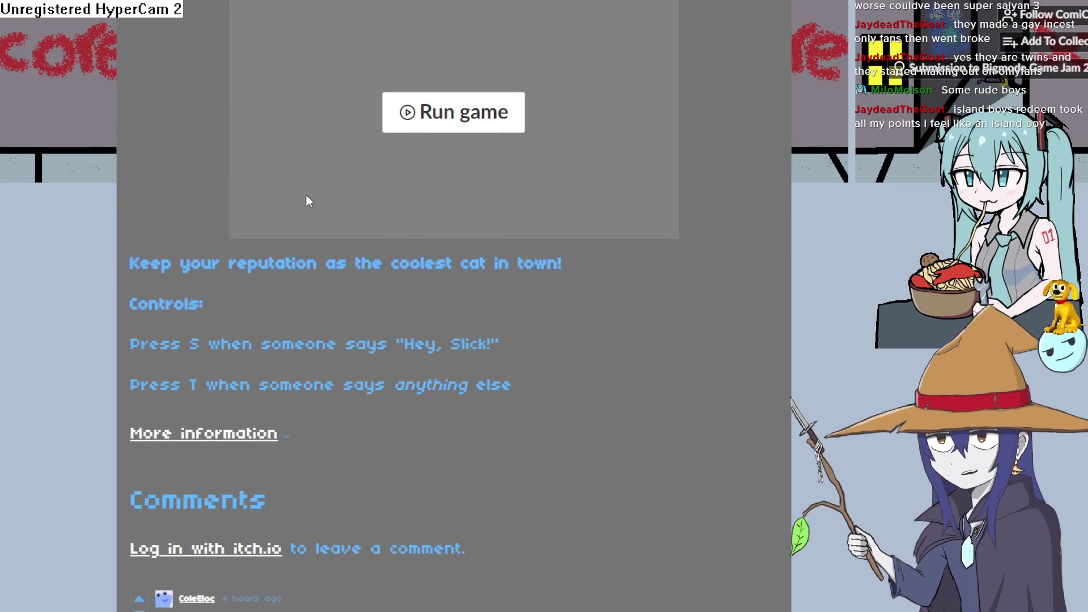
click(474, 121)
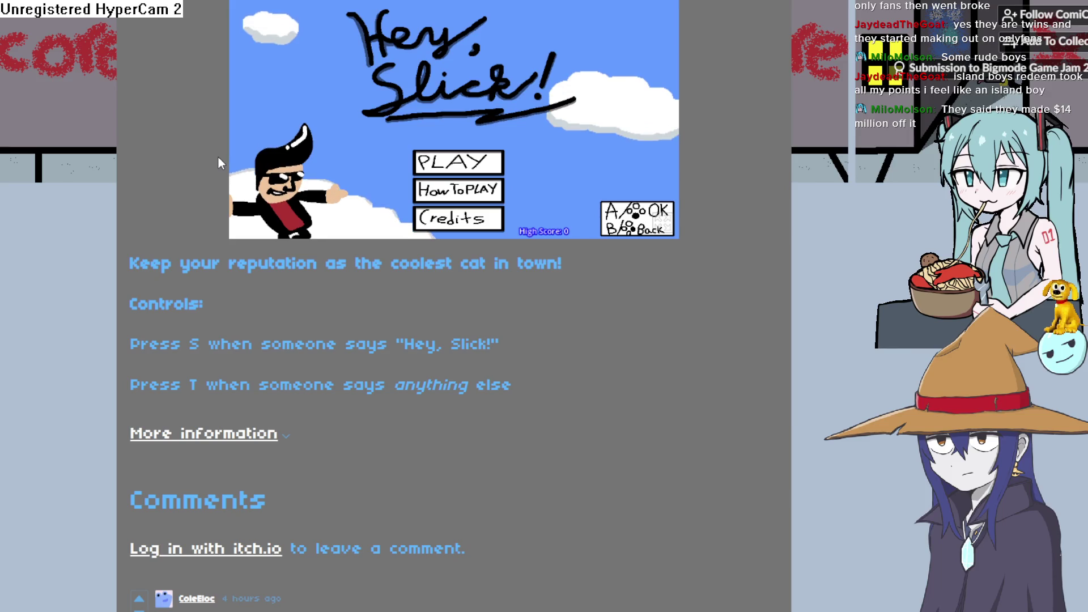
key(Return)
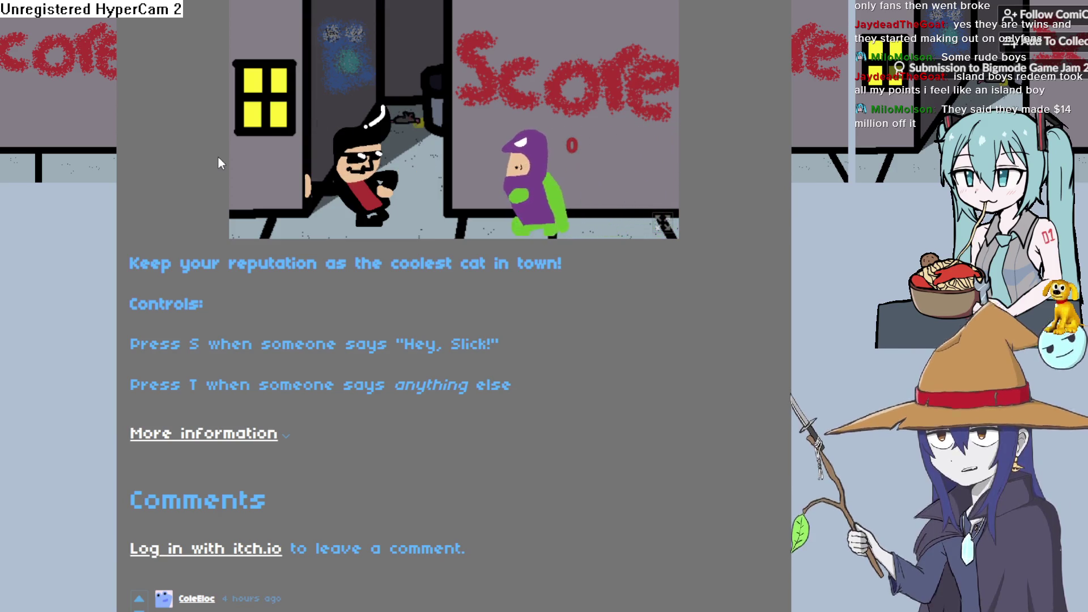
Step: Score points by answering characters with S until Game Over, then retry with A
key(s)
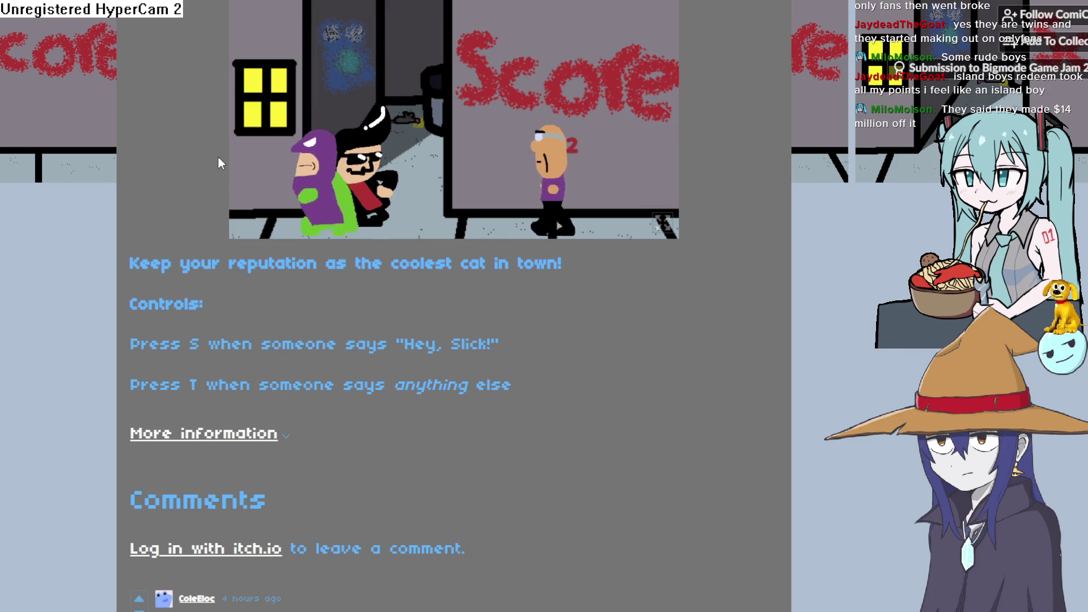
key(s)
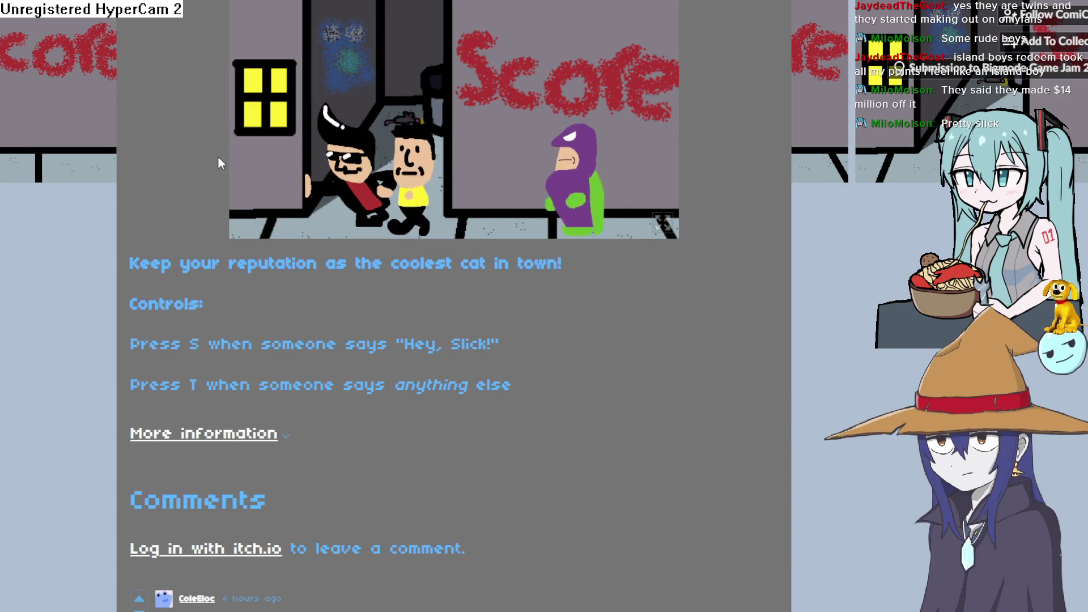
key(s)
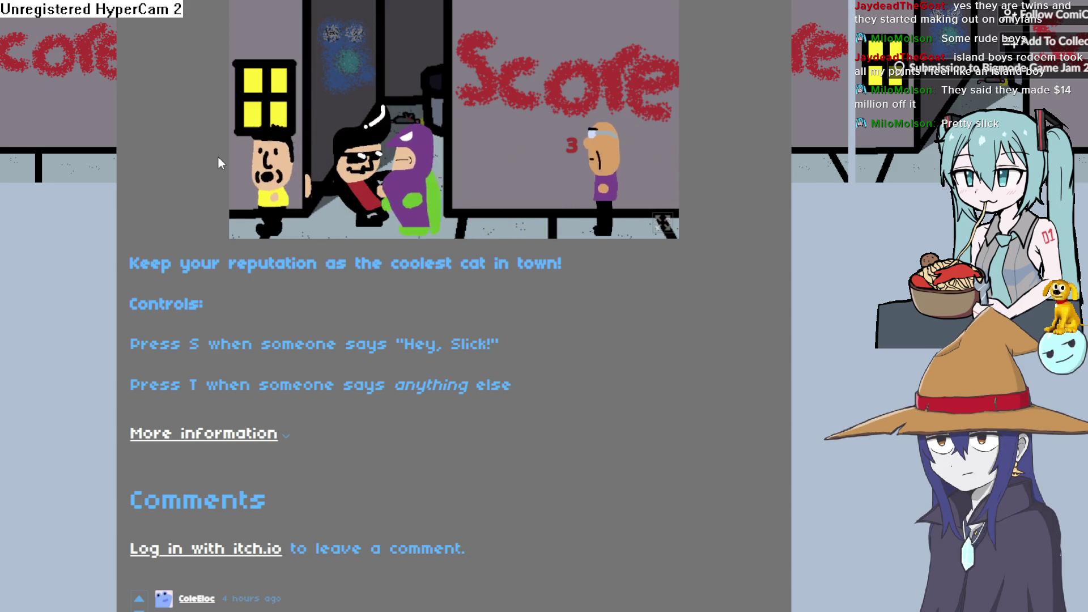
key(s)
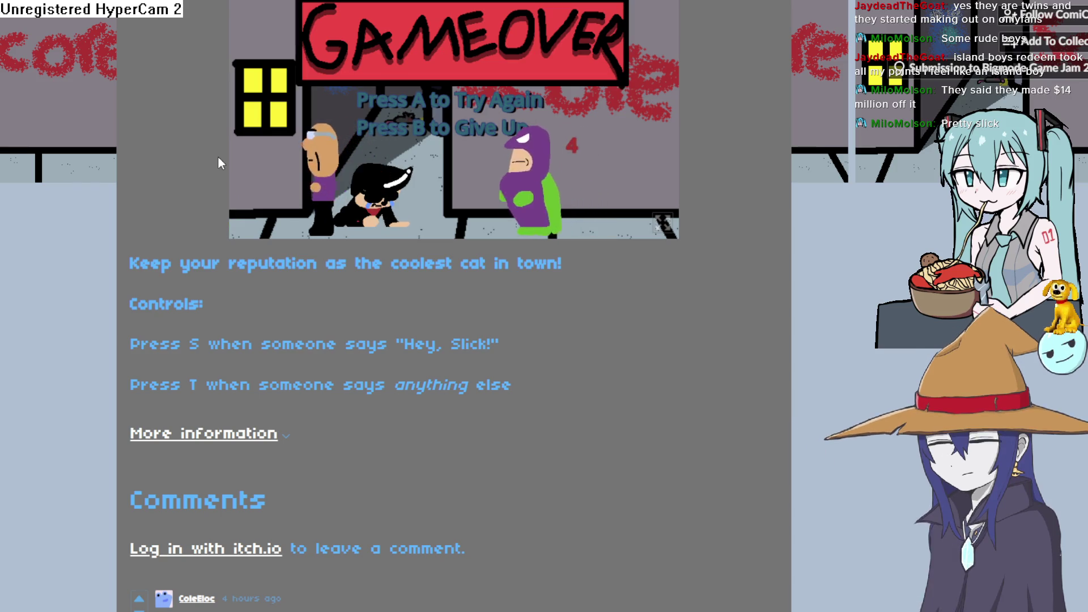
key(a)
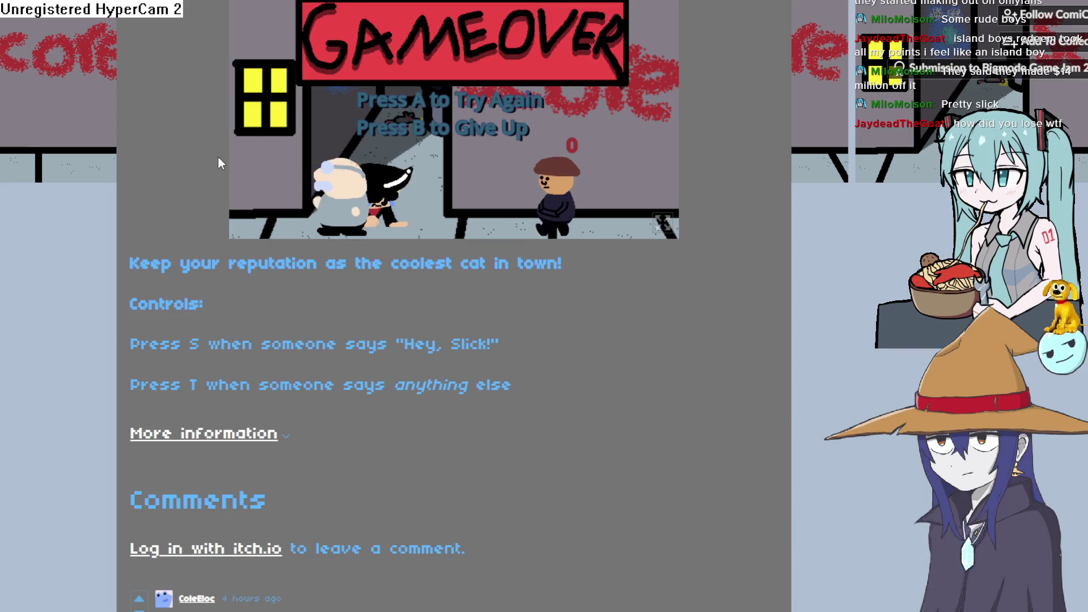
key(a)
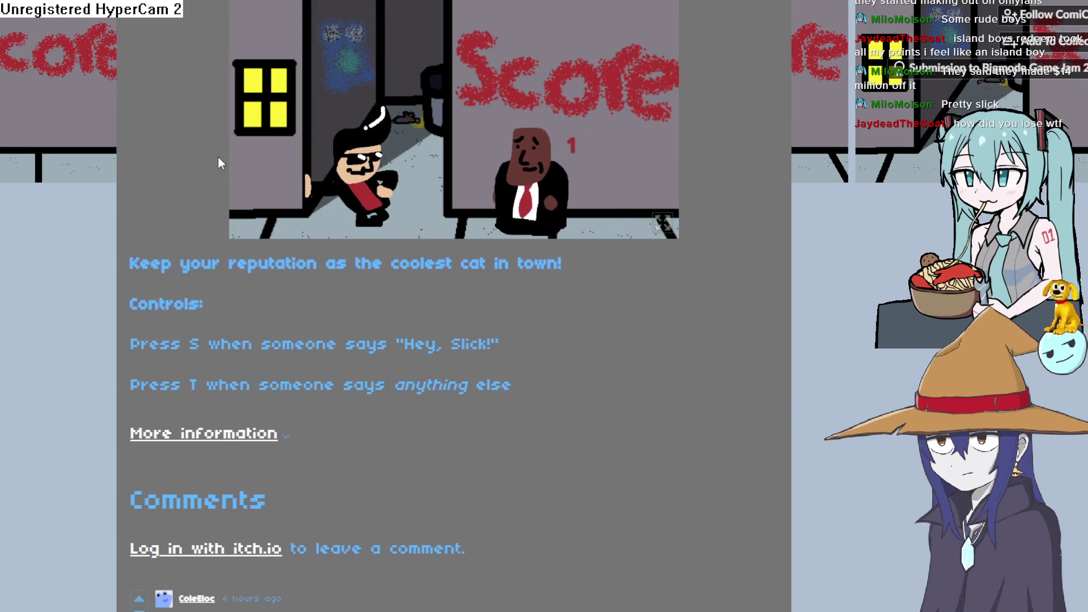
Step: Answer each passing character with S or T, reaching a score of 10 before Game Over
key(s)
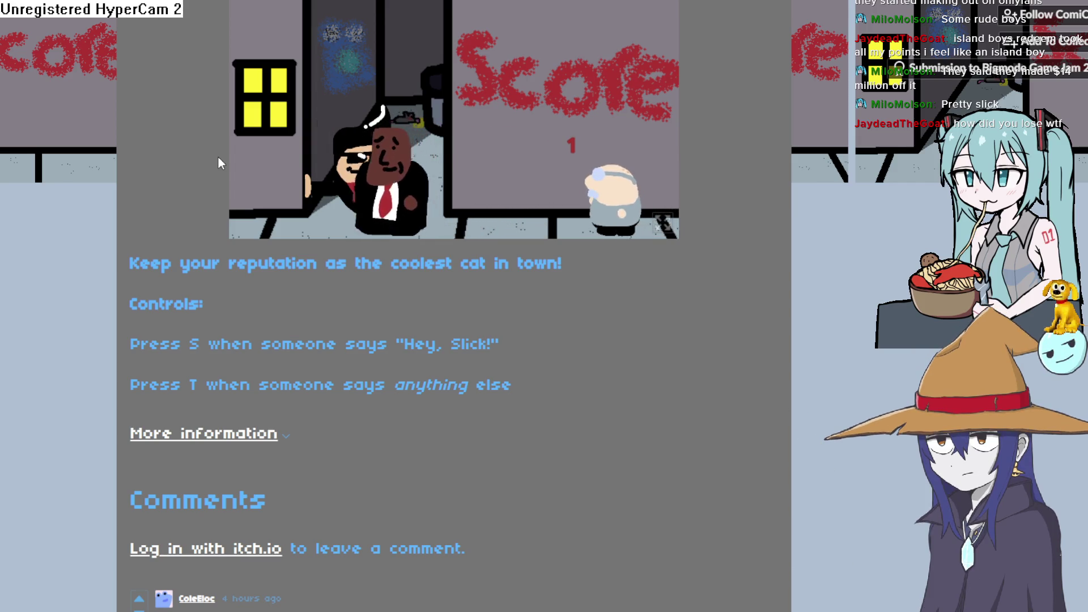
key(t)
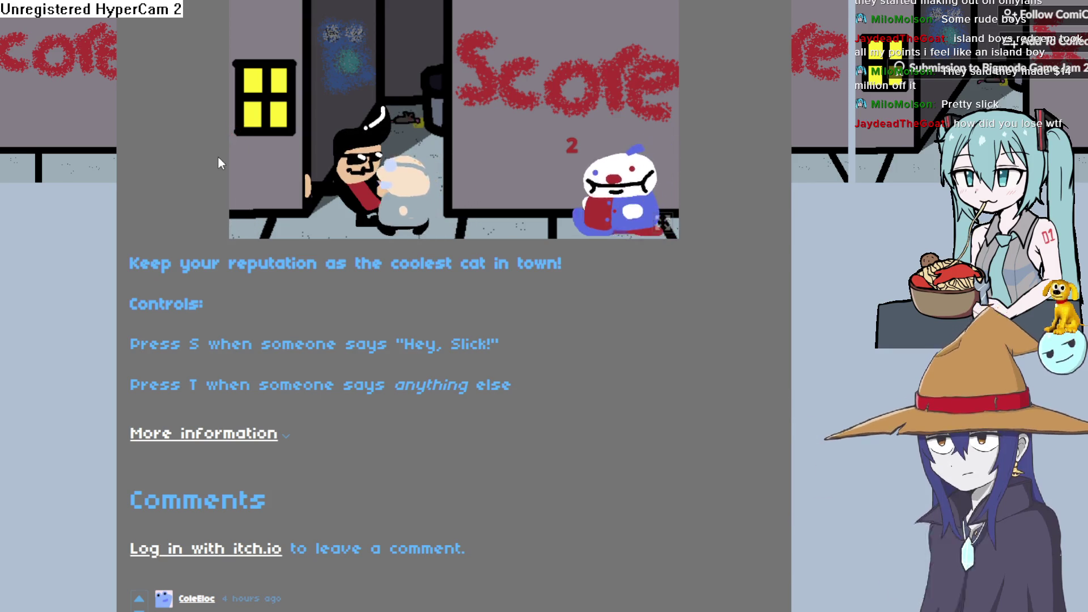
key(t)
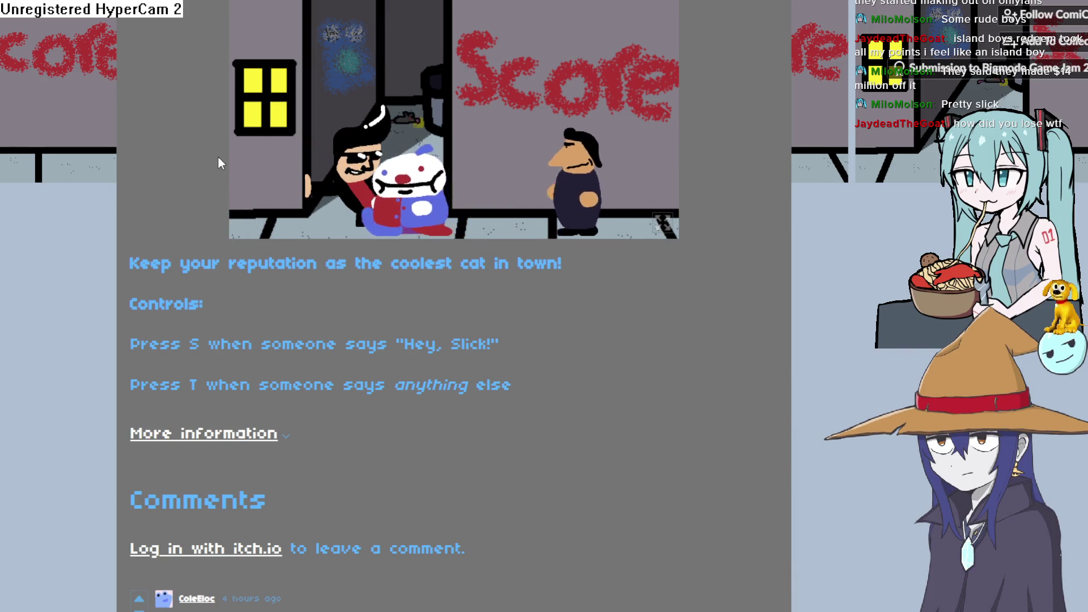
key(t)
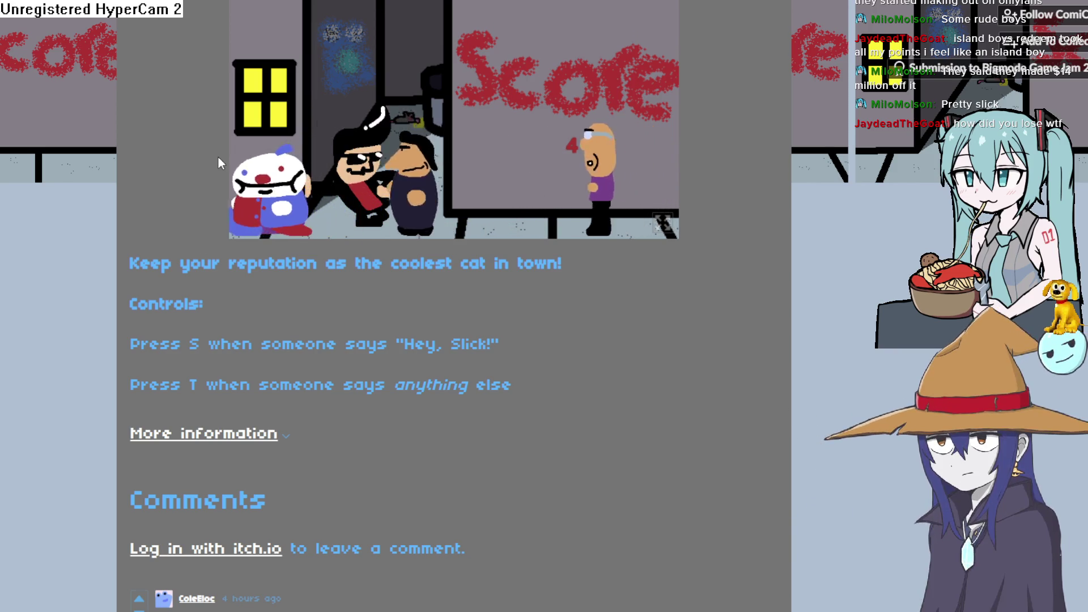
key(t)
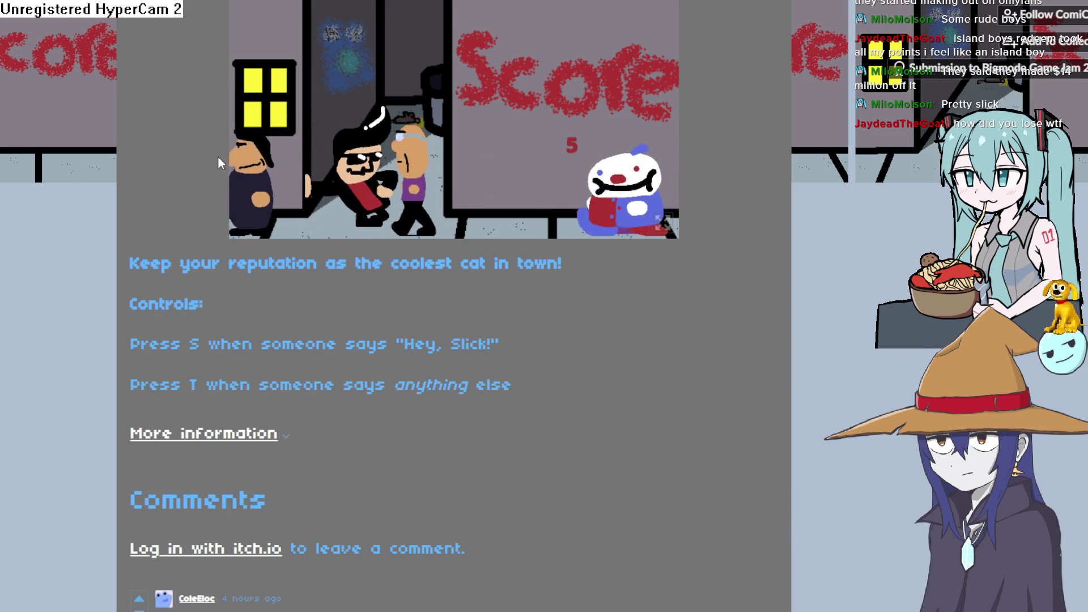
key(t)
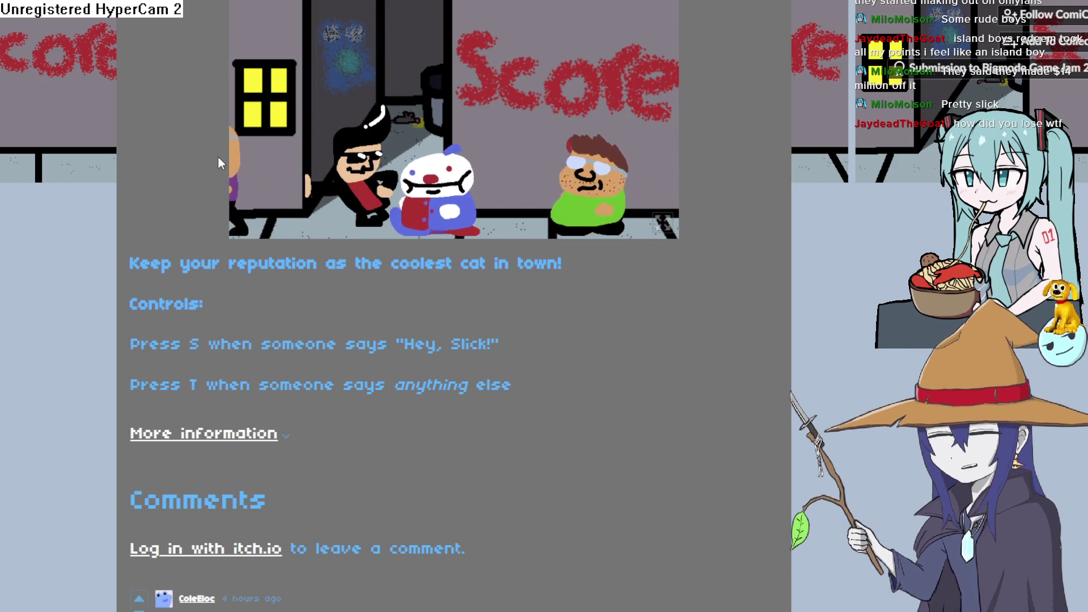
key(t)
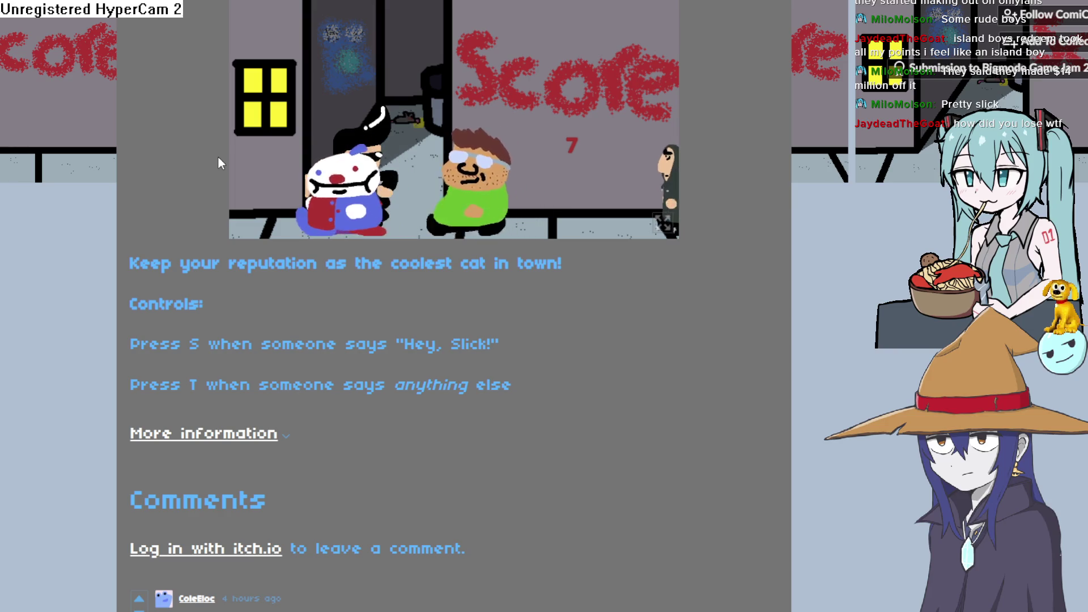
key(t)
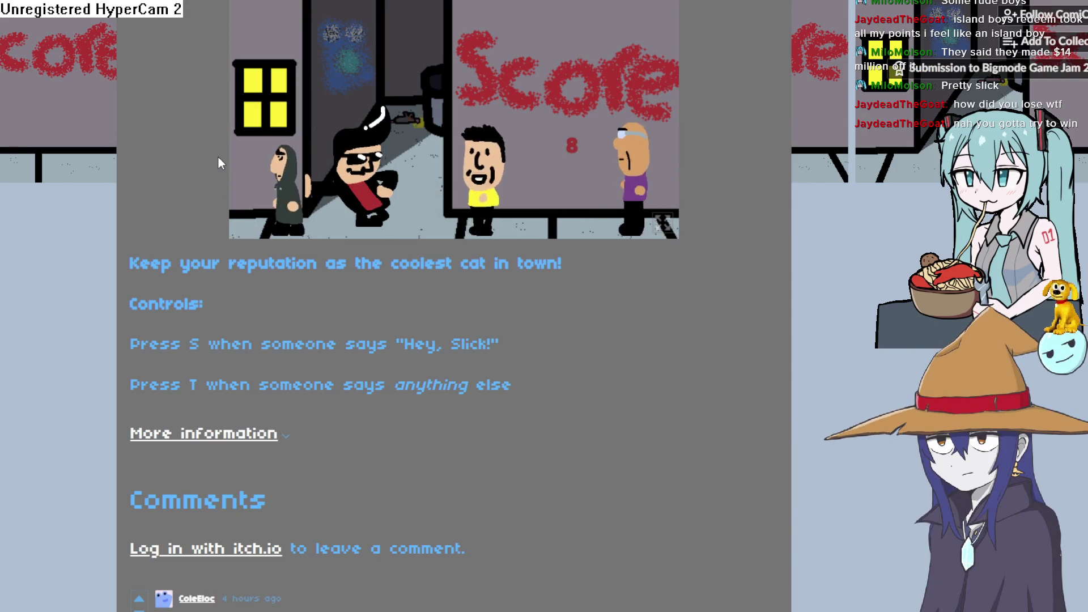
key(t)
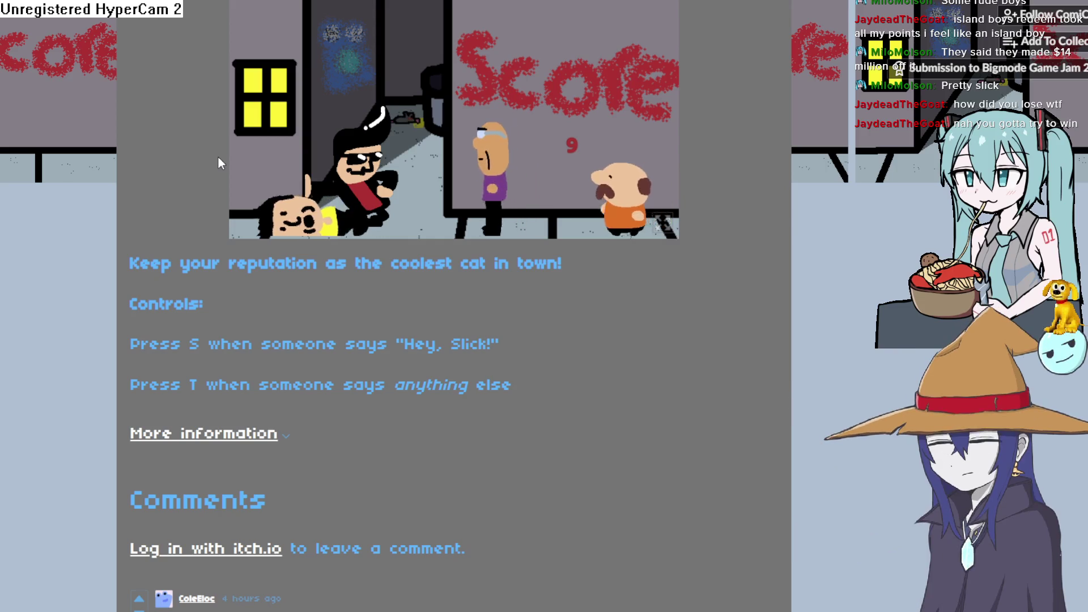
key(t)
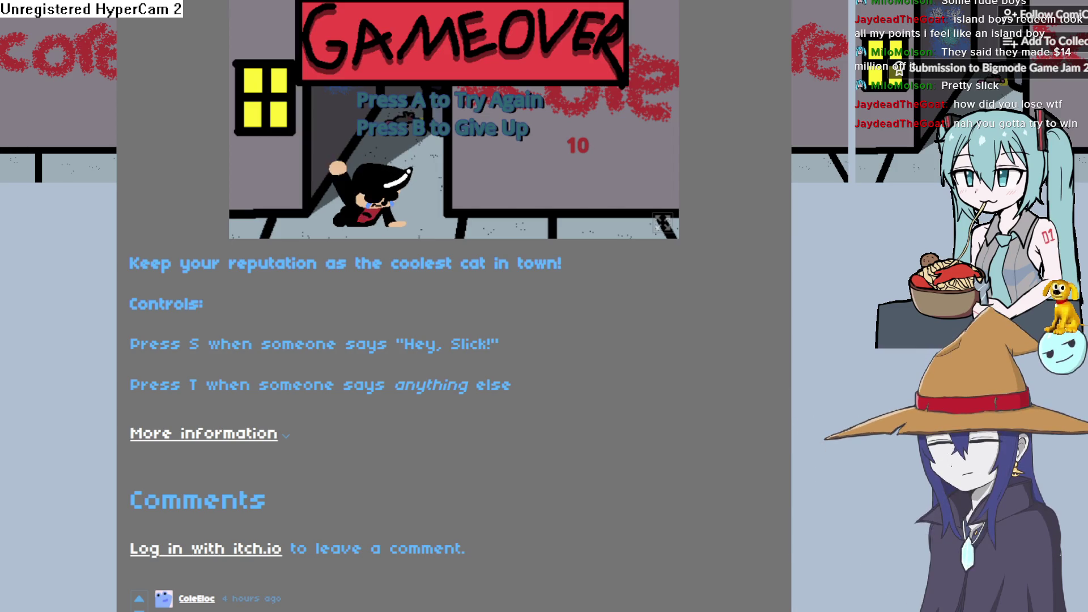
scroll(454, 306, down, 2)
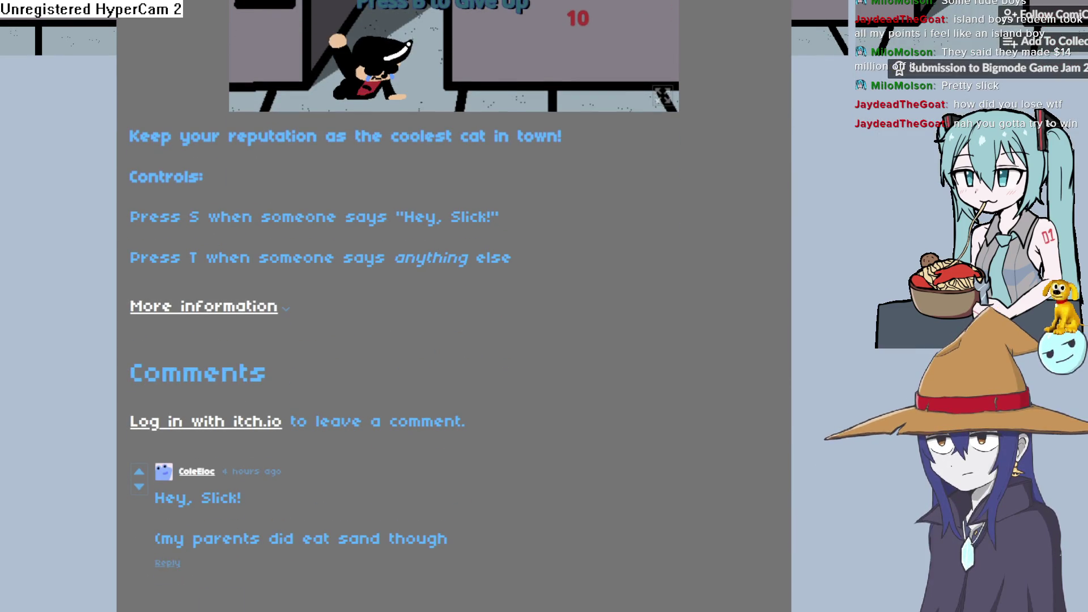
Step: Go back twice to the Bigmode Game Jam 2026 page
scroll(453, 306, up, 2)
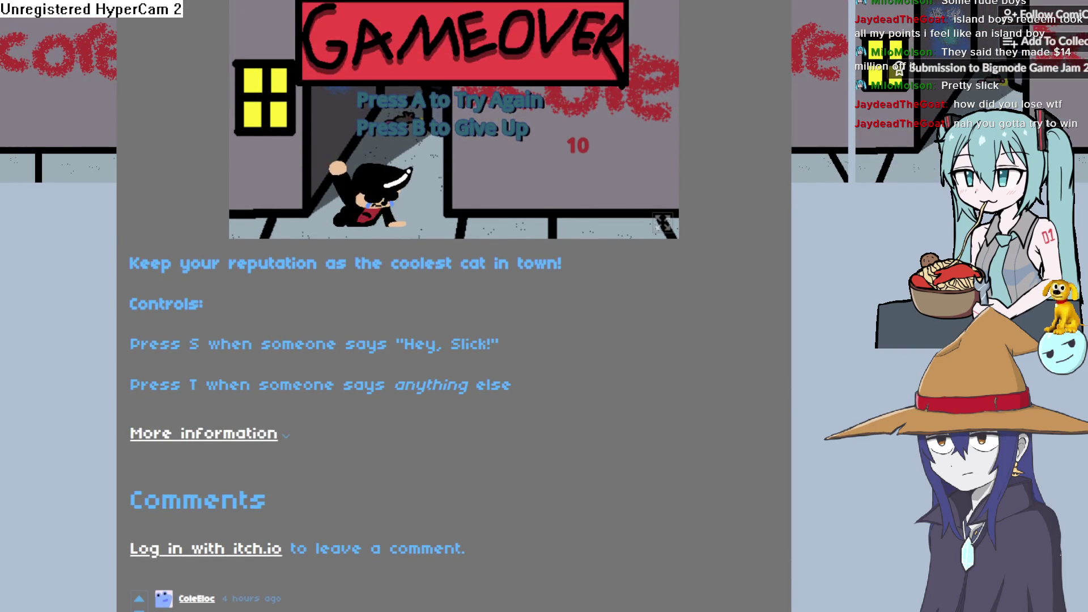
key(alt+Left)
key(alt+Left)
scroll(622, 307, up, 2)
key(alt+Left)
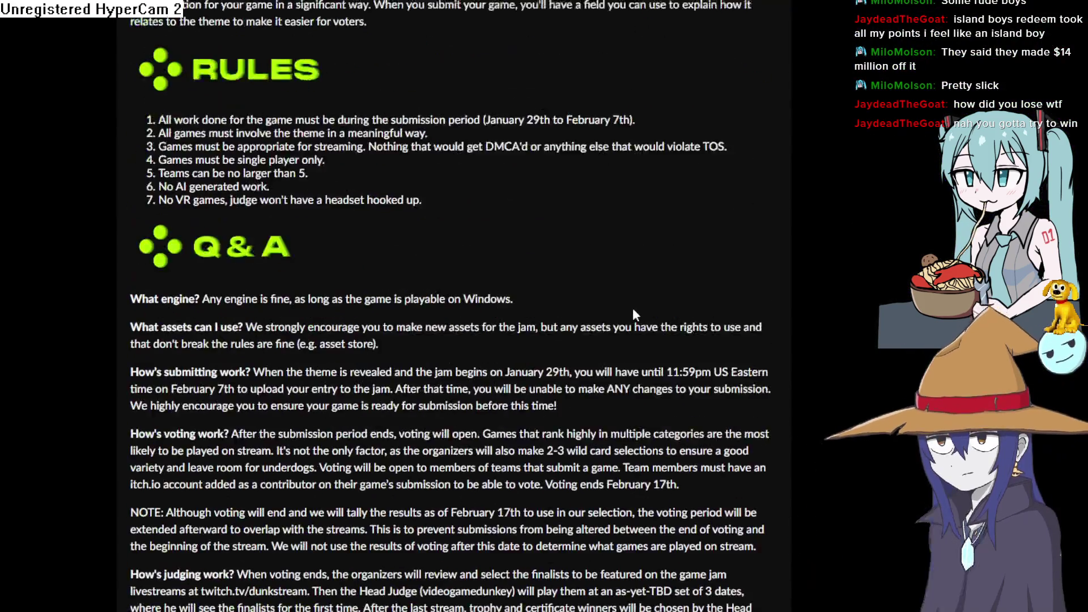
Step: Browse the jam's rules, theme and entry grid down to Slick's Place, then return to Aseprite
scroll(631, 305, up, 10)
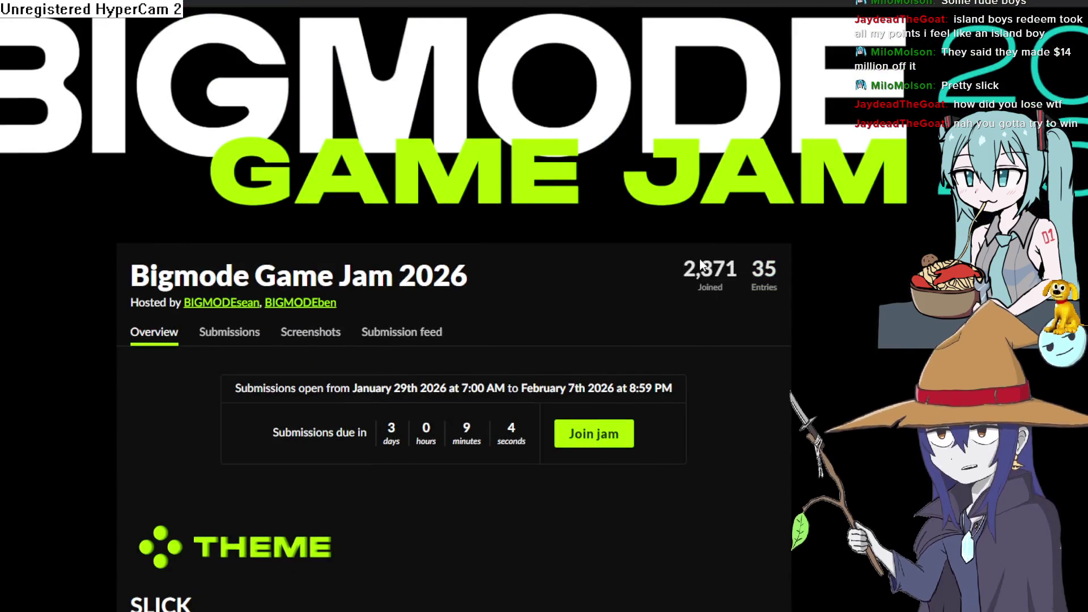
scroll(759, 275, down, 5)
scroll(567, 281, up, 4)
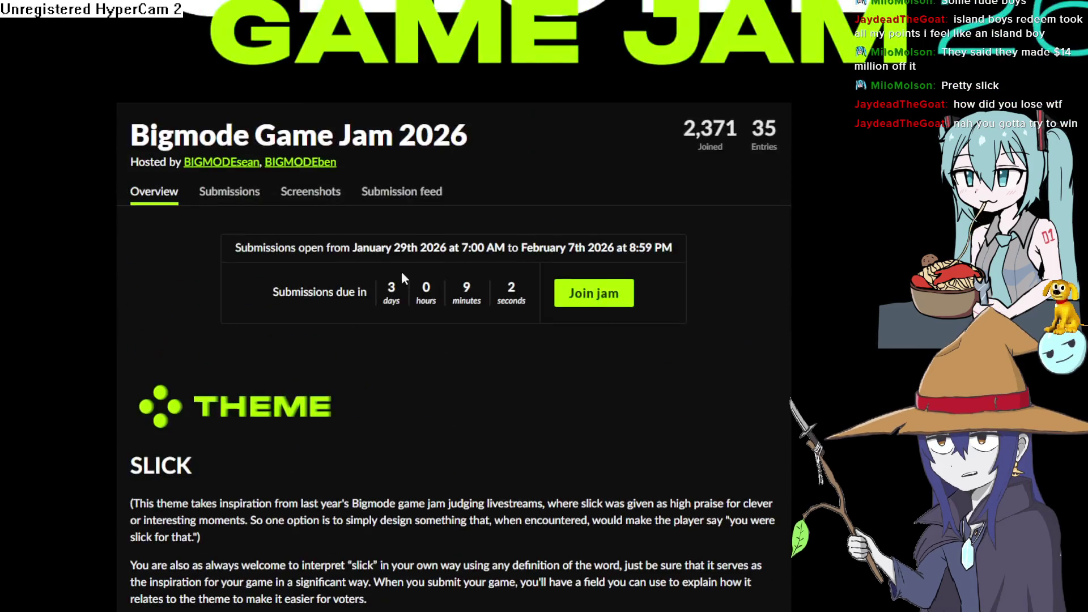
scroll(412, 290, down, 15)
scroll(412, 290, down, 10)
scroll(420, 276, down, 7)
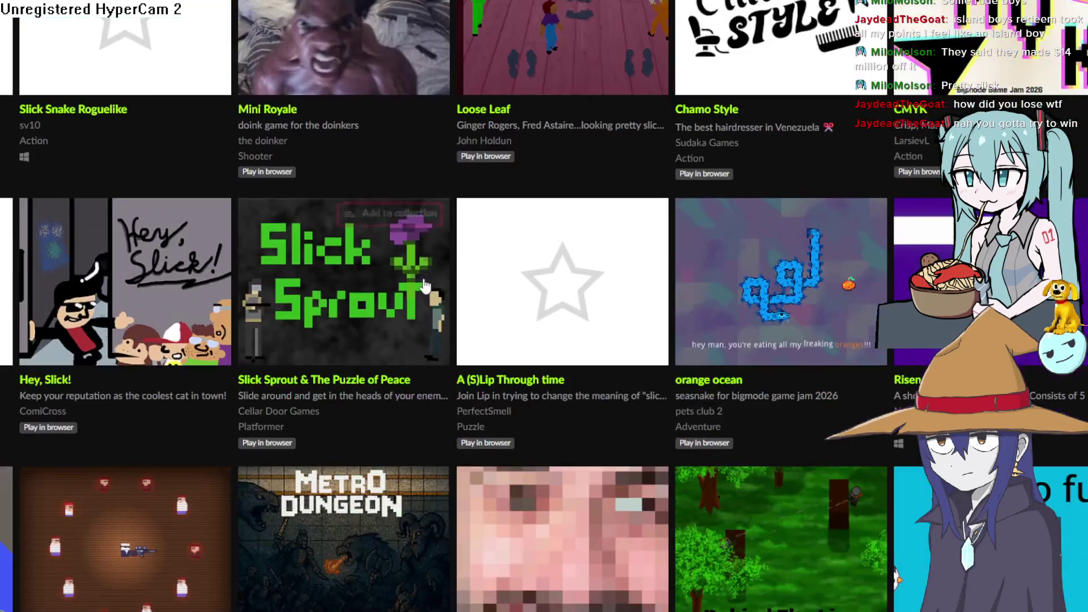
scroll(397, 238, up, 2)
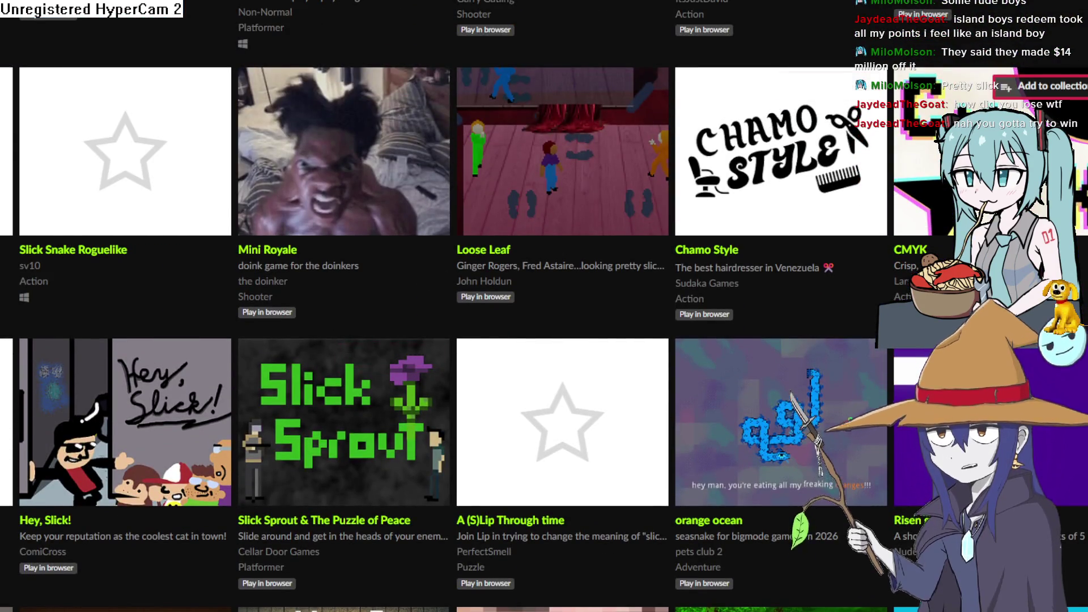
scroll(730, 239, down, 7)
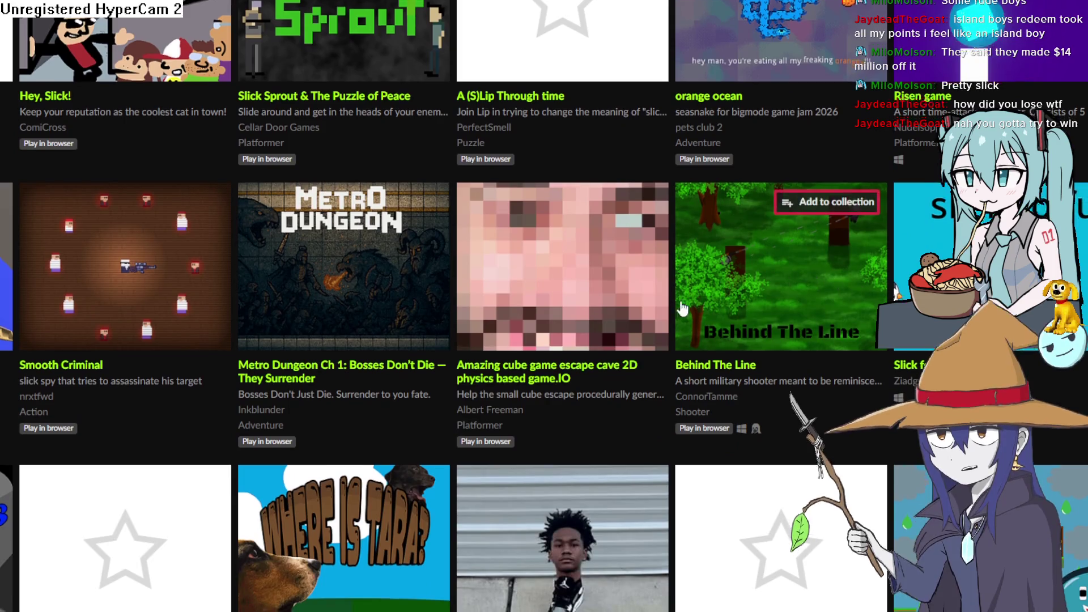
scroll(783, 255, down, 5)
scroll(176, 341, down, 2)
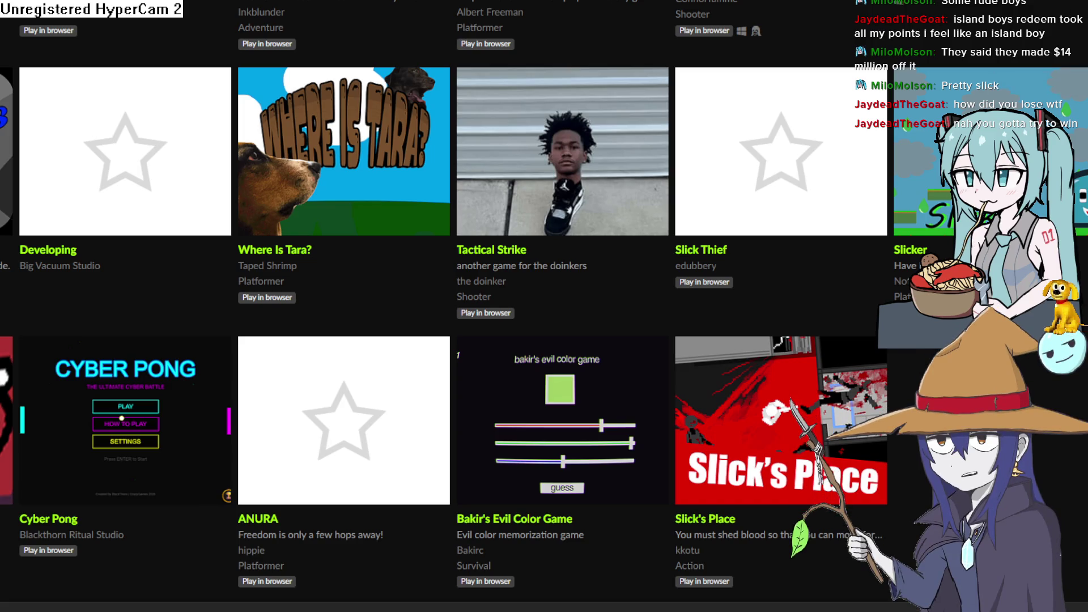
key(alt+Tab)
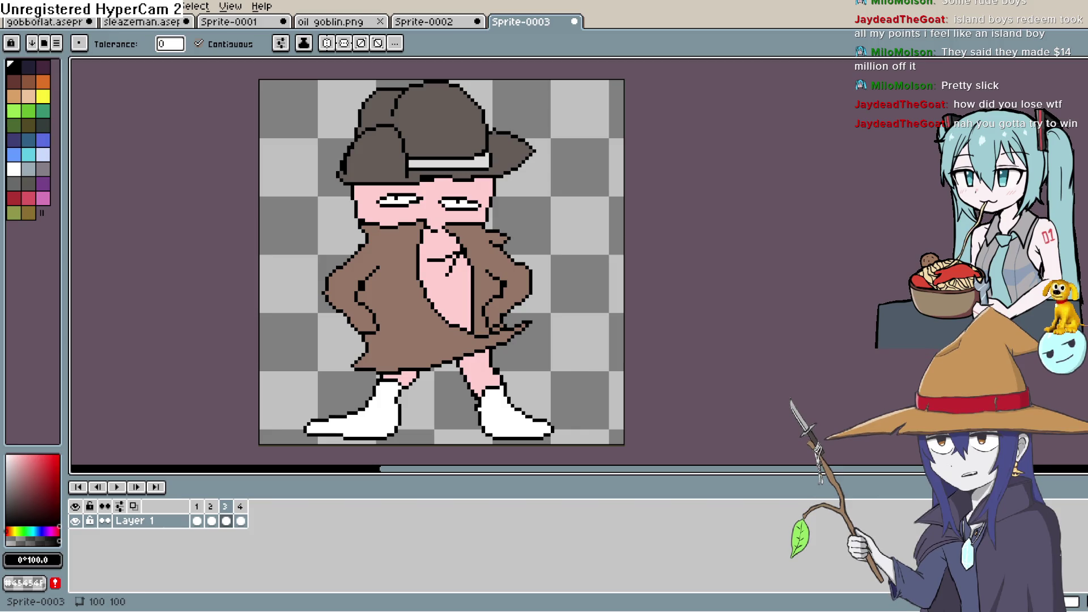
Step: Switch from Aseprite to Construct 3's Layout 1, where the trench-coat character stands beside the goblin
key(alt+Tab)
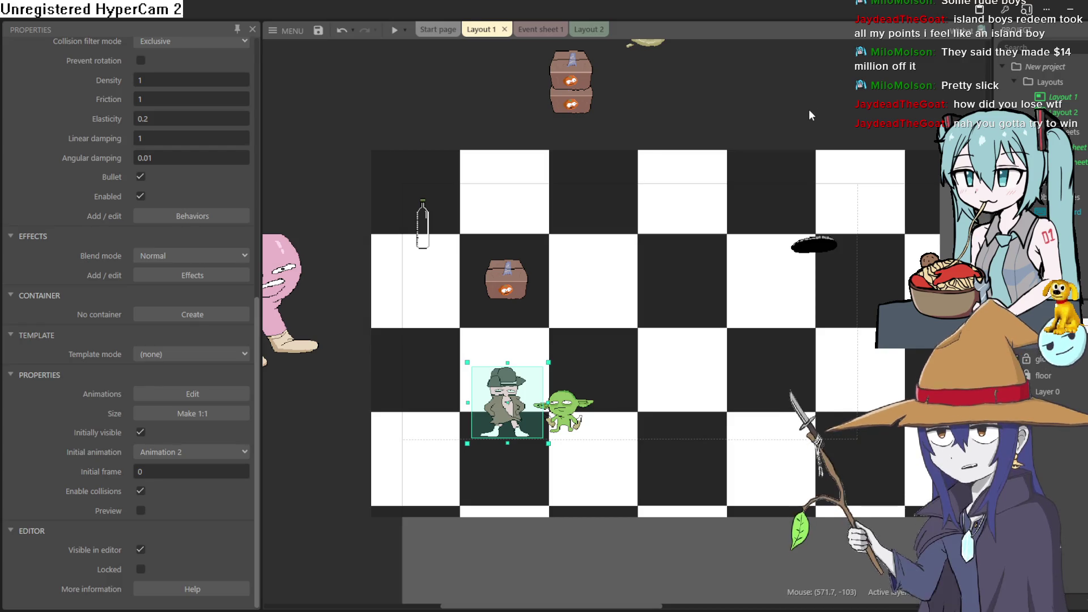
drag(808, 110, 786, 141)
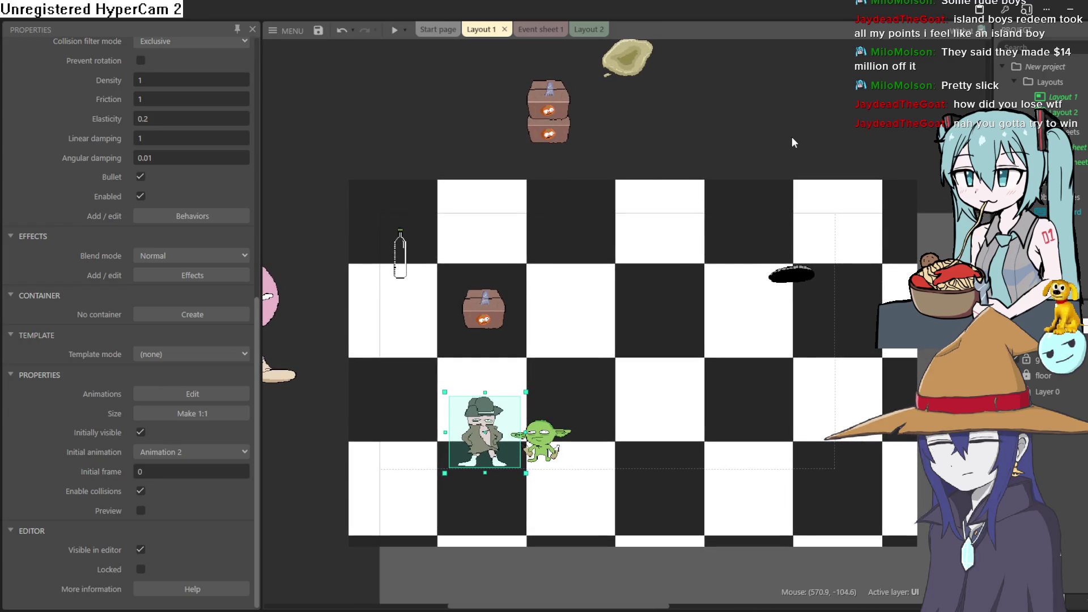
mouse_move(723, 316)
mouse_down()
mouse_move(722, 280)
mouse_move(734, 286)
mouse_up()
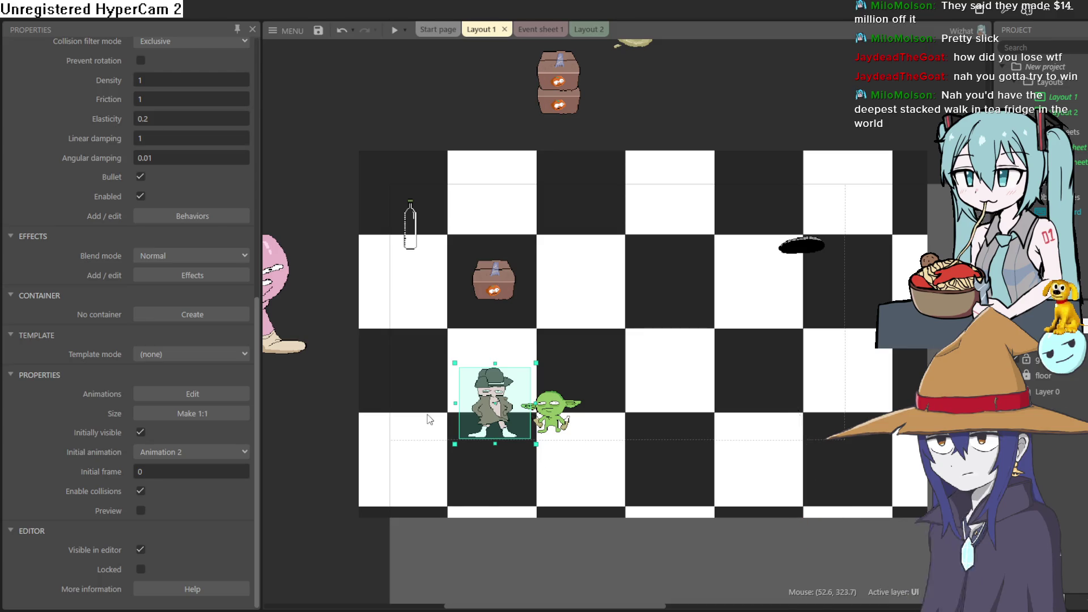
Step: Zoom and pan around Layout 1 to look over the whole level and the pink character
scroll(658, 358, up, 5)
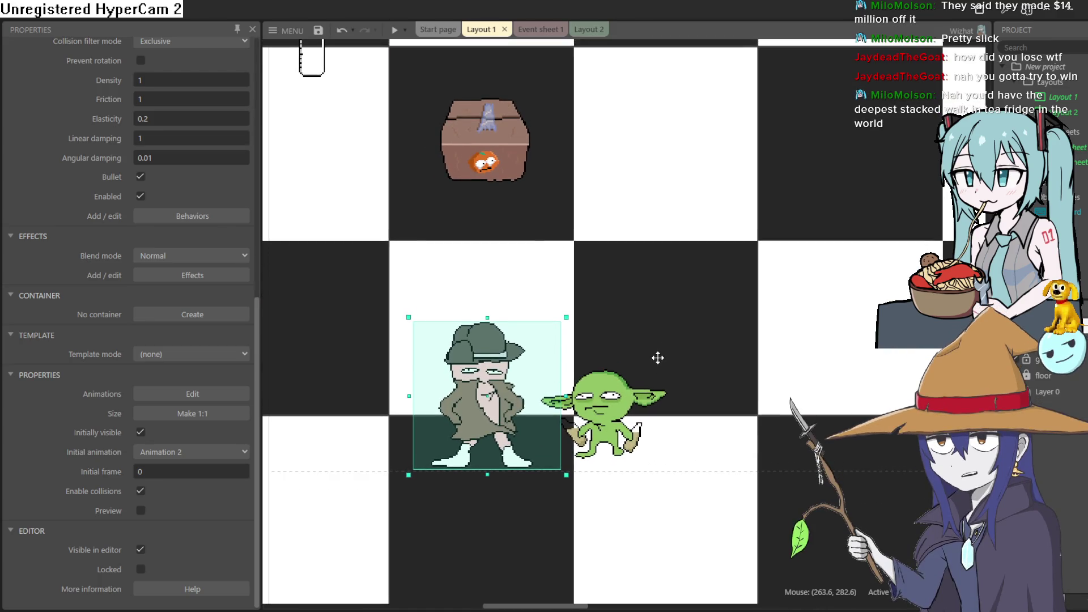
scroll(733, 368, down, 3)
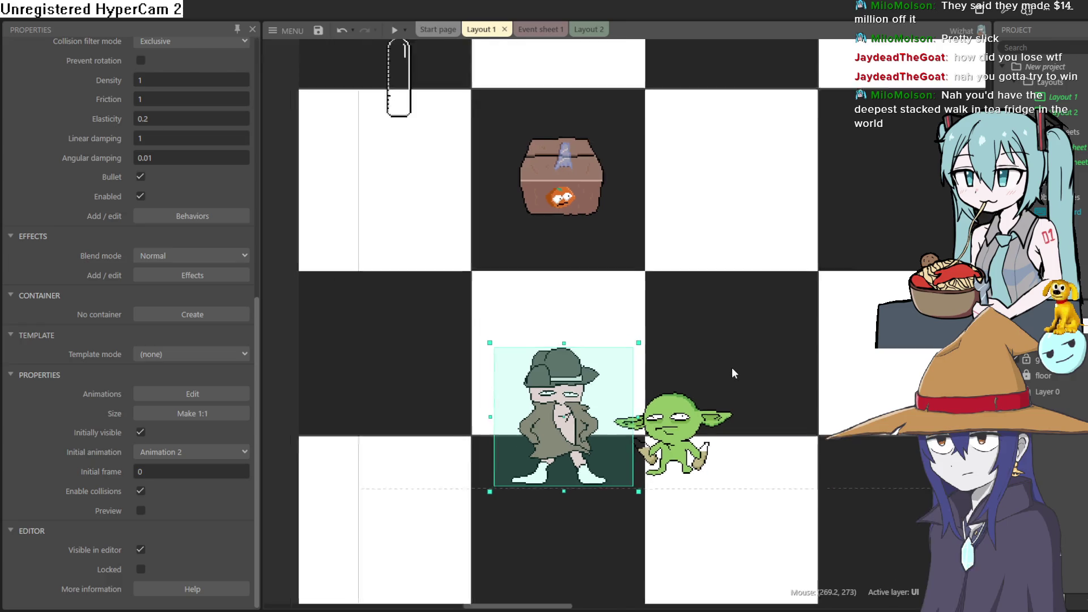
mouse_move(746, 388)
mouse_down()
mouse_move(722, 381)
mouse_move(715, 391)
mouse_move(729, 369)
mouse_move(738, 381)
mouse_up()
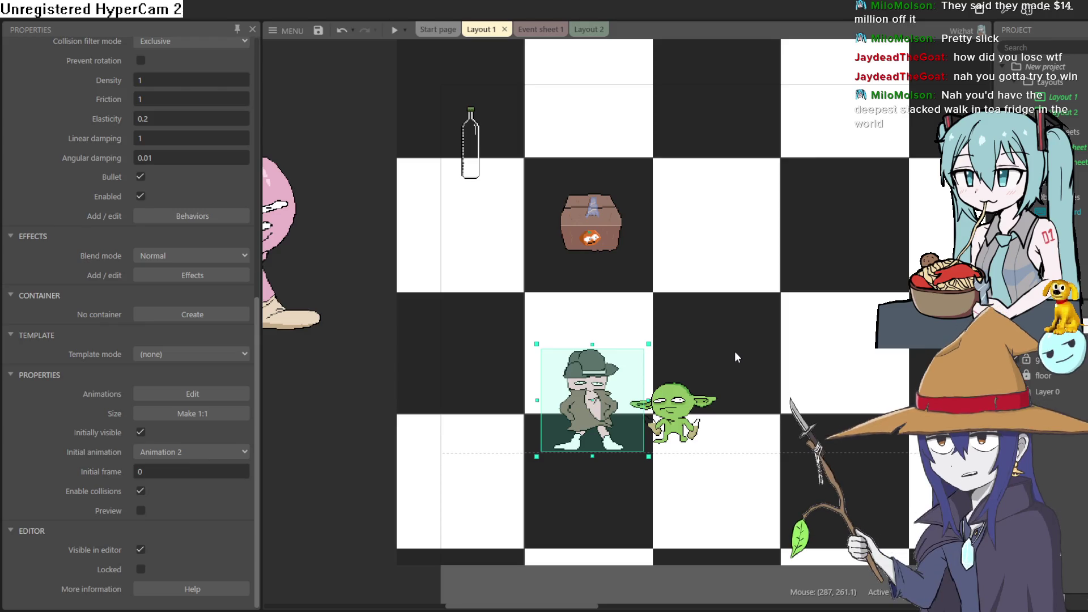
scroll(748, 330, down, 1)
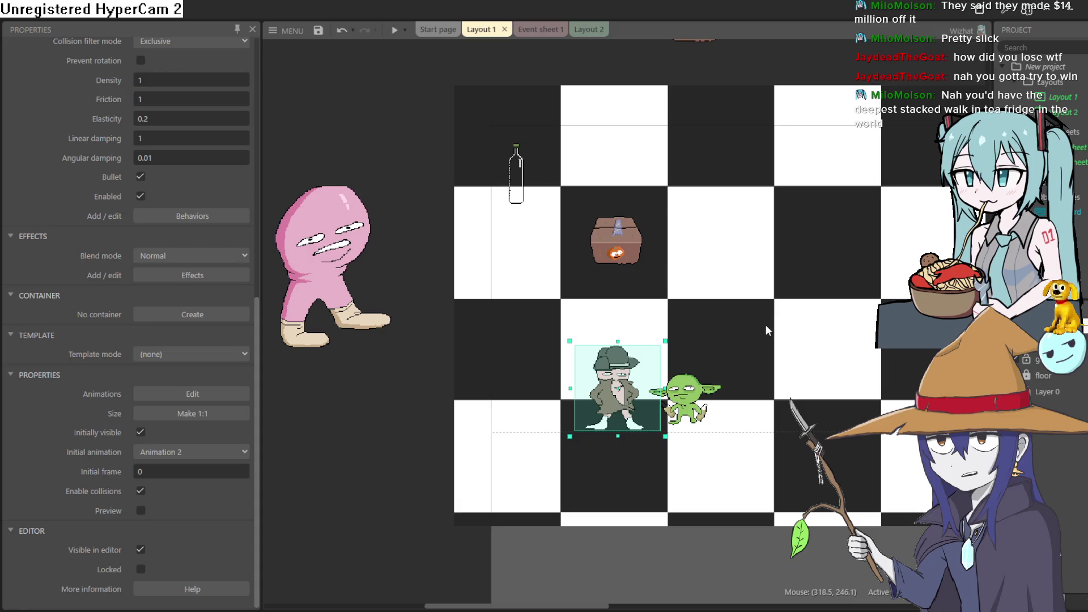
mouse_move(765, 324)
mouse_down()
mouse_move(735, 351)
mouse_move(697, 359)
mouse_move(568, 359)
mouse_move(613, 367)
mouse_move(605, 361)
mouse_up()
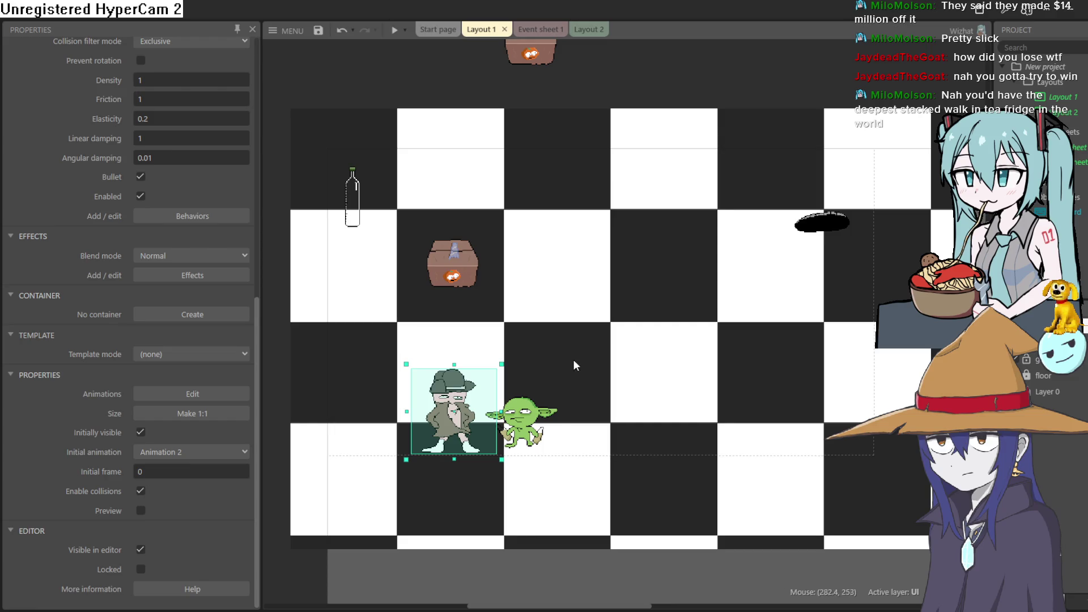
scroll(576, 361, down, 1)
mouse_move(578, 360)
mouse_down()
mouse_move(634, 366)
mouse_move(619, 350)
mouse_up()
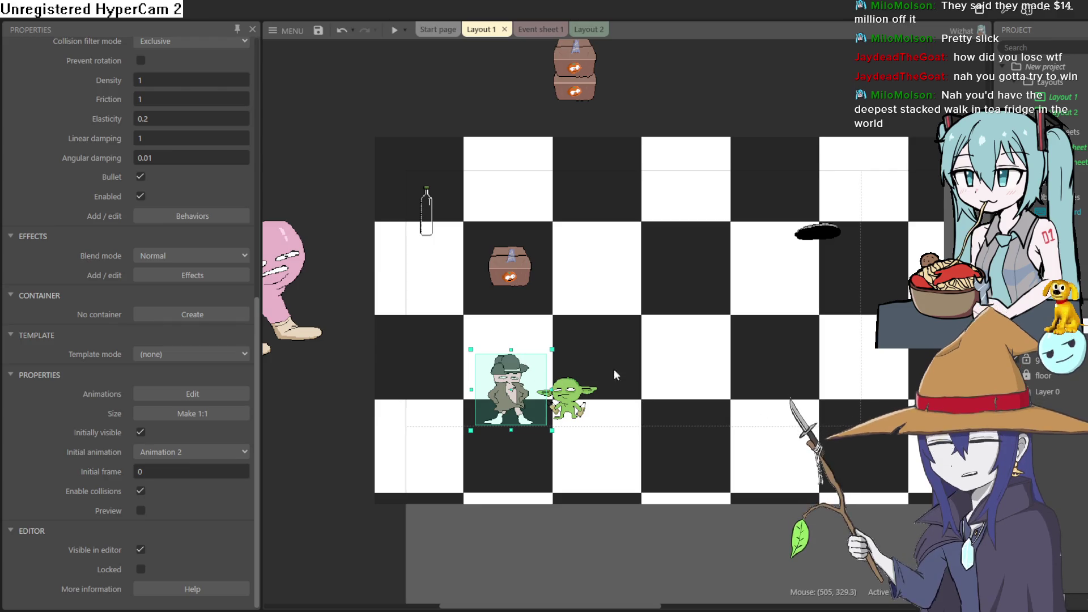
Step: Bring Aseprite forward, glance at the Clip Studio Paint level sketch, and return to Aseprite
click(1080, 11)
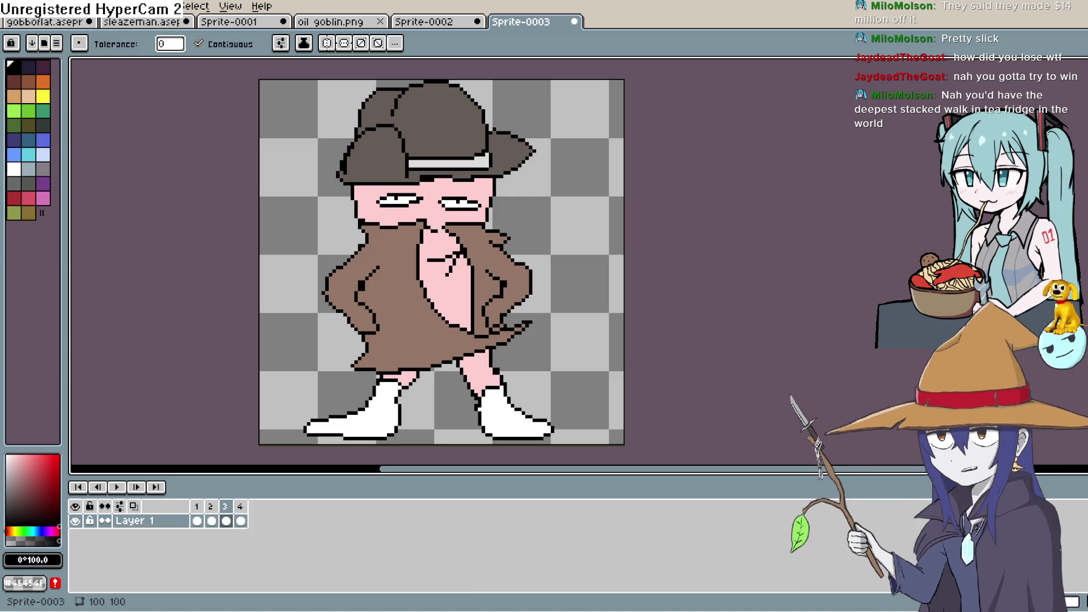
key(alt+Tab)
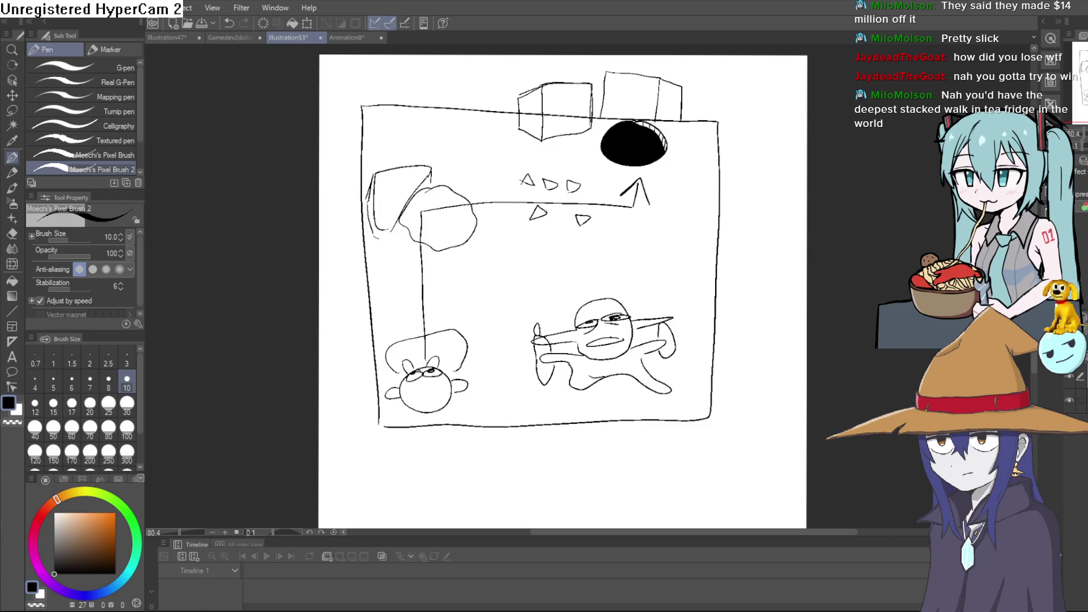
key(alt+Tab)
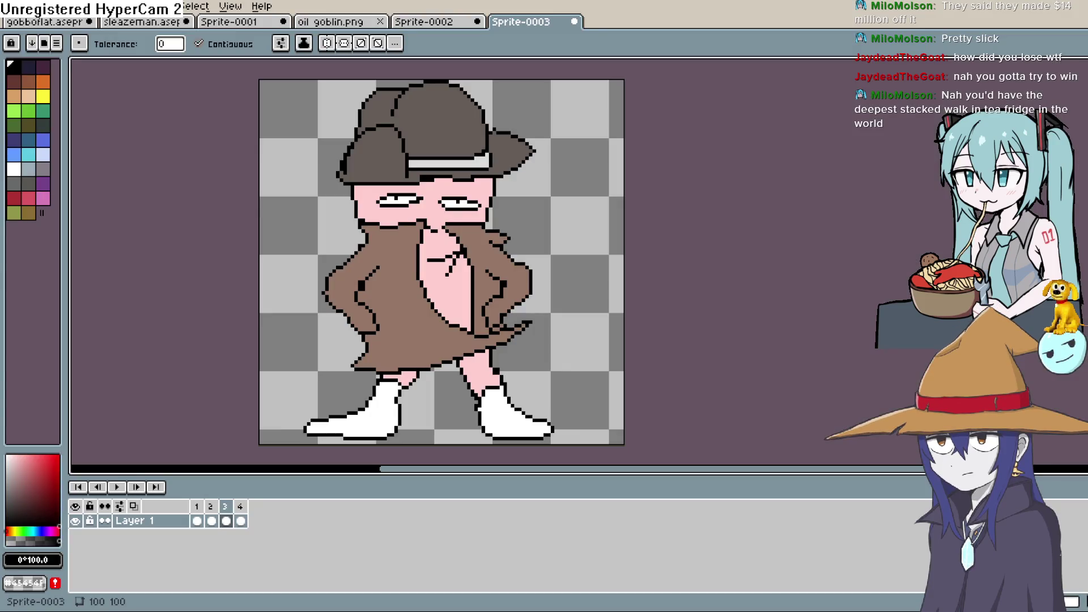
Step: Open the Sprite-0002 tab with the knocked-over trench-coat character
click(437, 25)
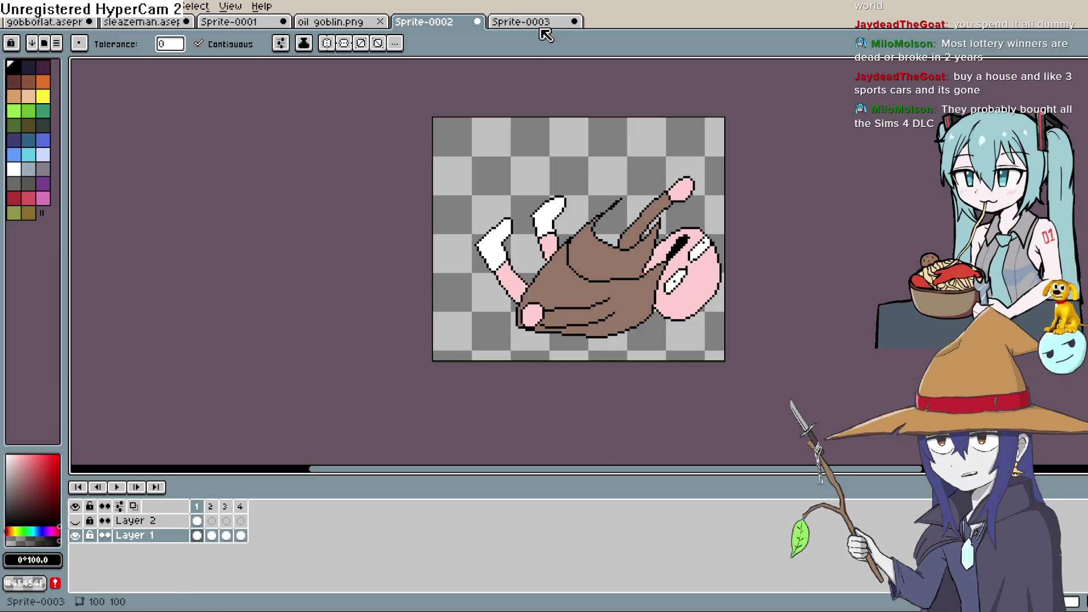
Step: Export the four animation frames as separate PNGs starting at Sprite-0002.png, accepting layer loss
click(12, 6)
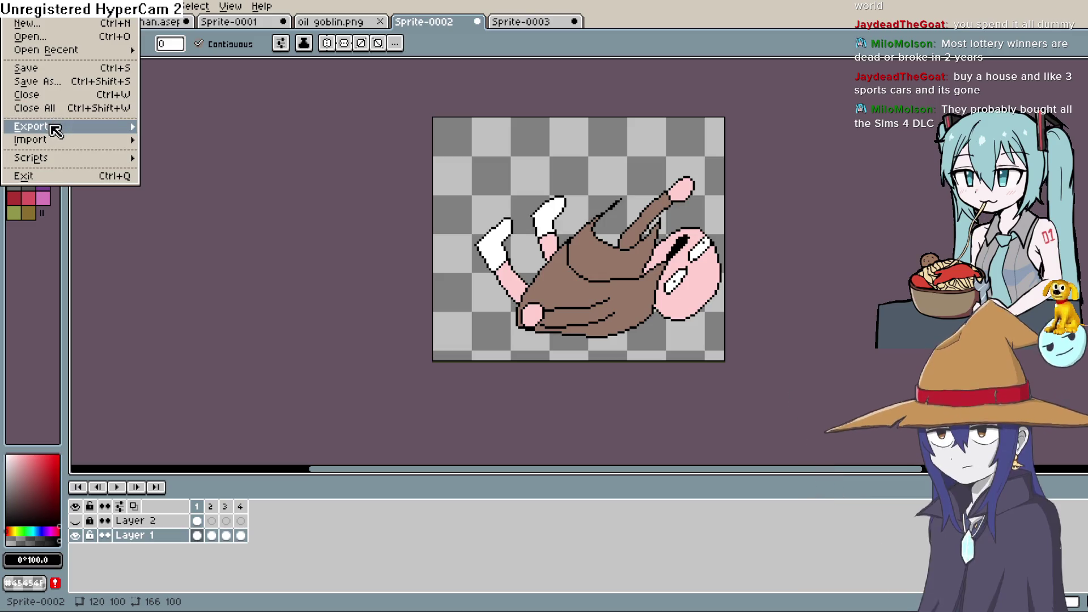
mouse_move(53, 127)
click(187, 128)
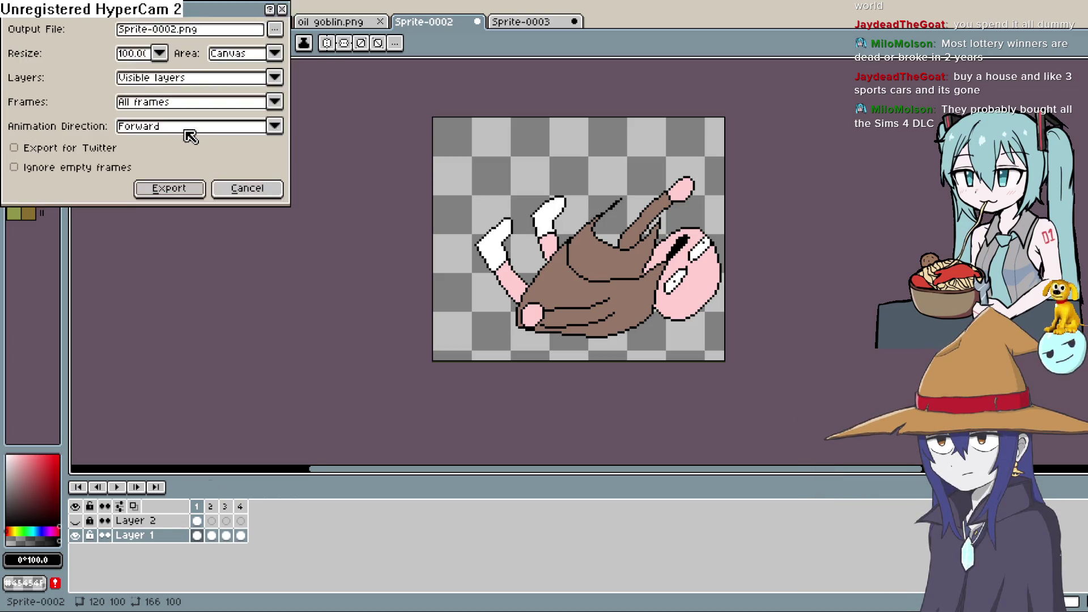
click(275, 30)
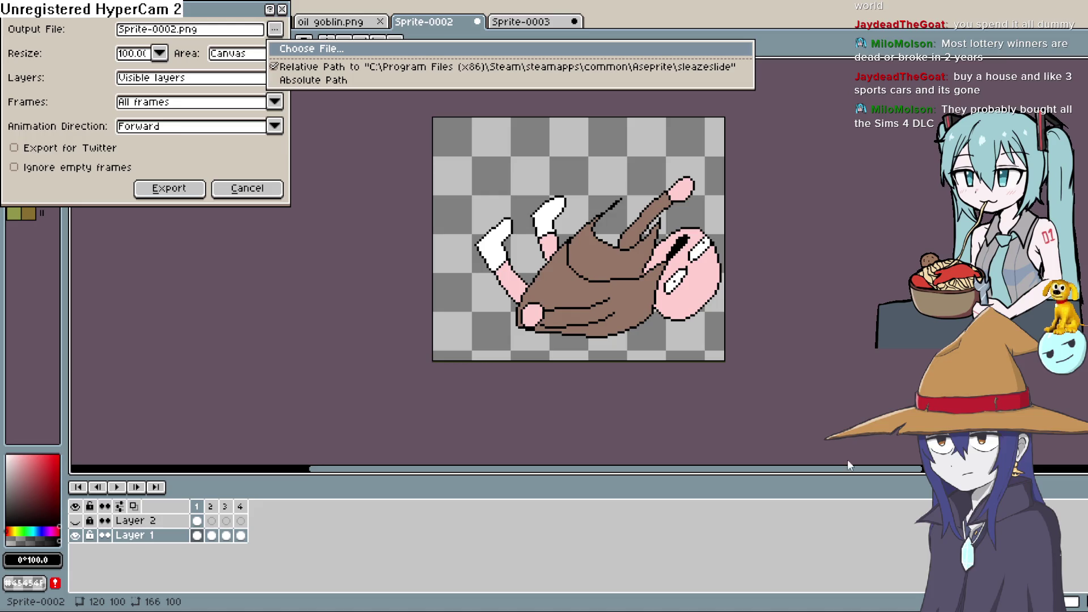
click(853, 472)
click(169, 190)
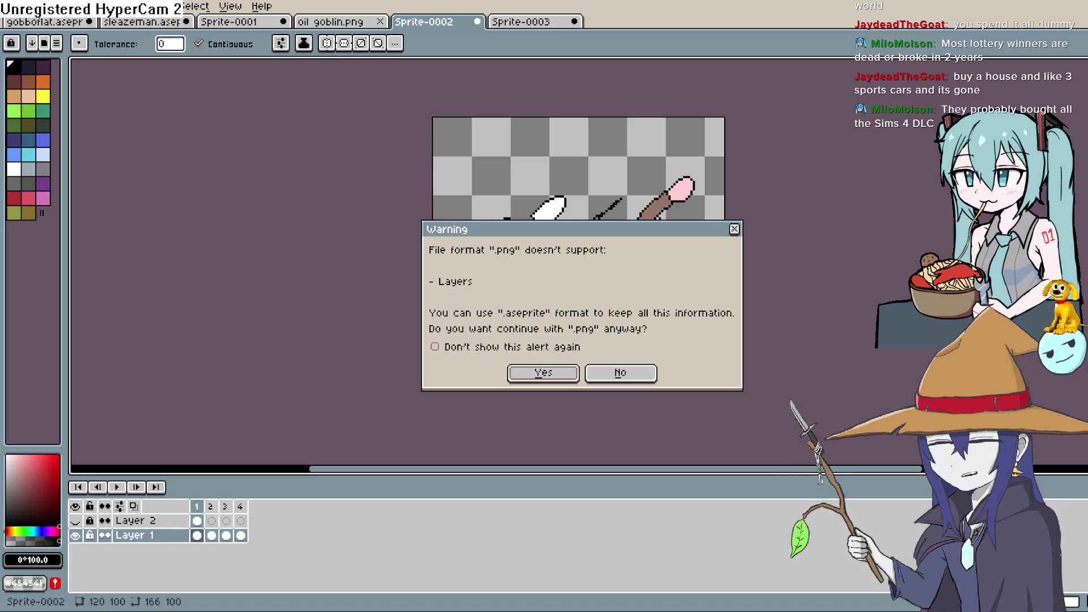
click(518, 376)
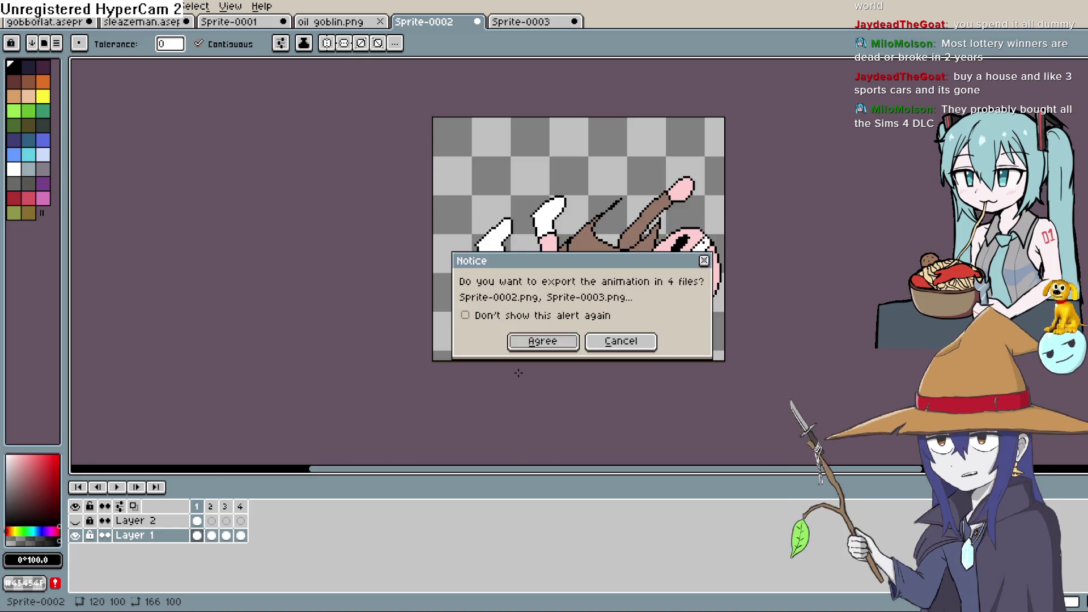
click(543, 343)
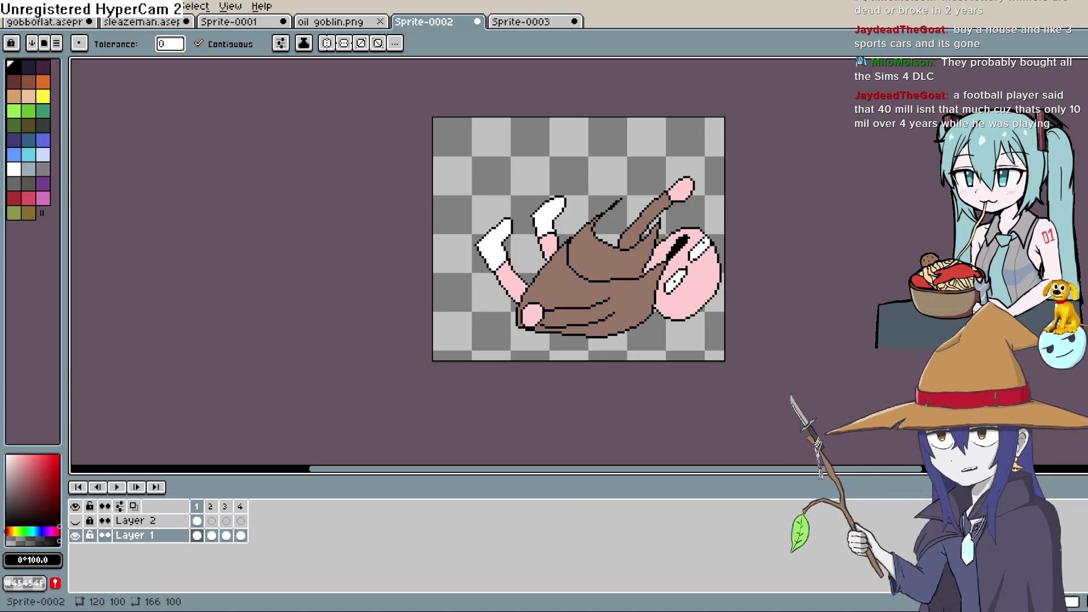
Step: Return to Construct 3's Layout 1, showing the trench-coat character beside the goblin
key(alt+Tab)
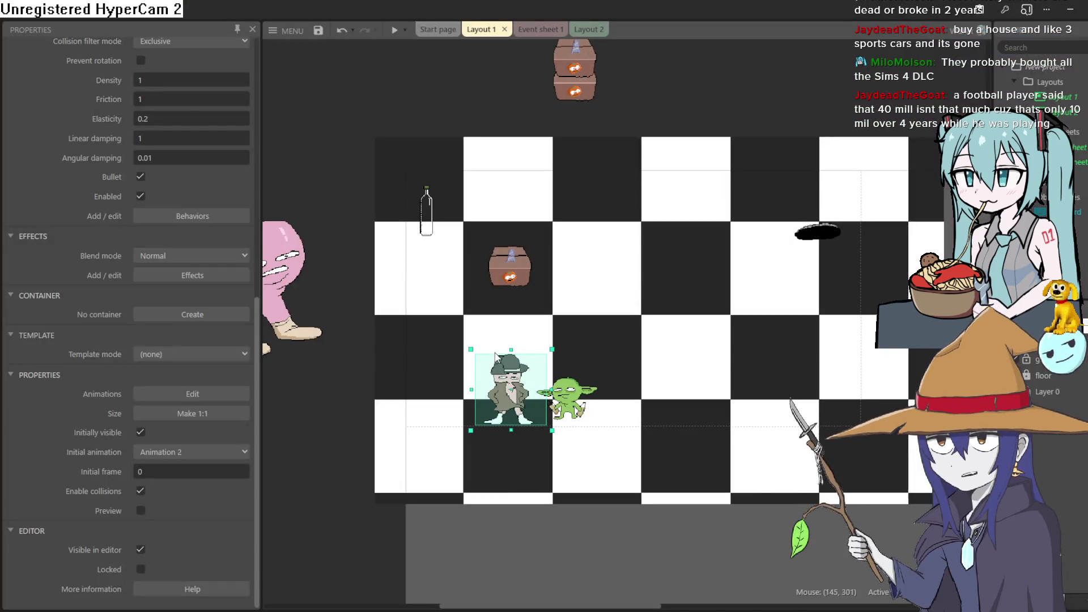
Step: On Sprite5's Animation 3, drag the collision points to hug the lying character's body and head
double_click(496, 356)
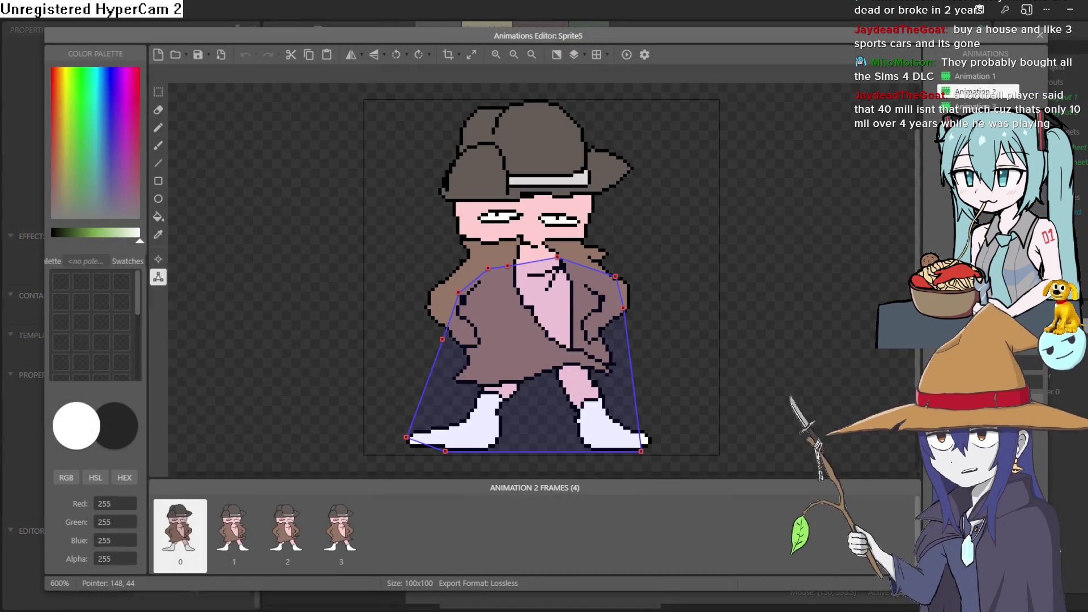
click(973, 107)
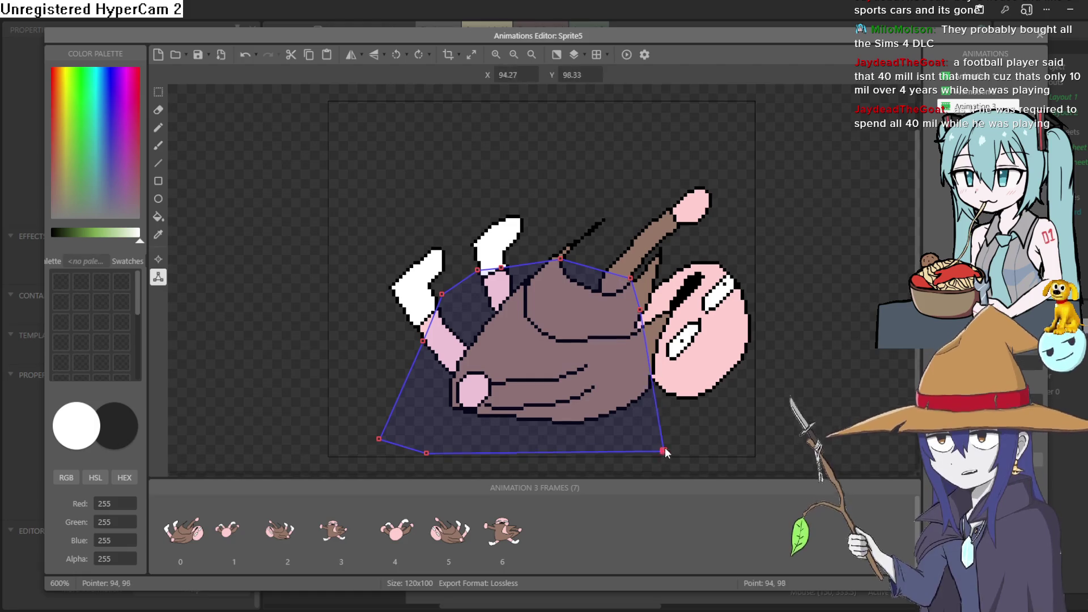
drag(662, 451, 723, 392)
drag(428, 452, 513, 420)
drag(379, 440, 455, 410)
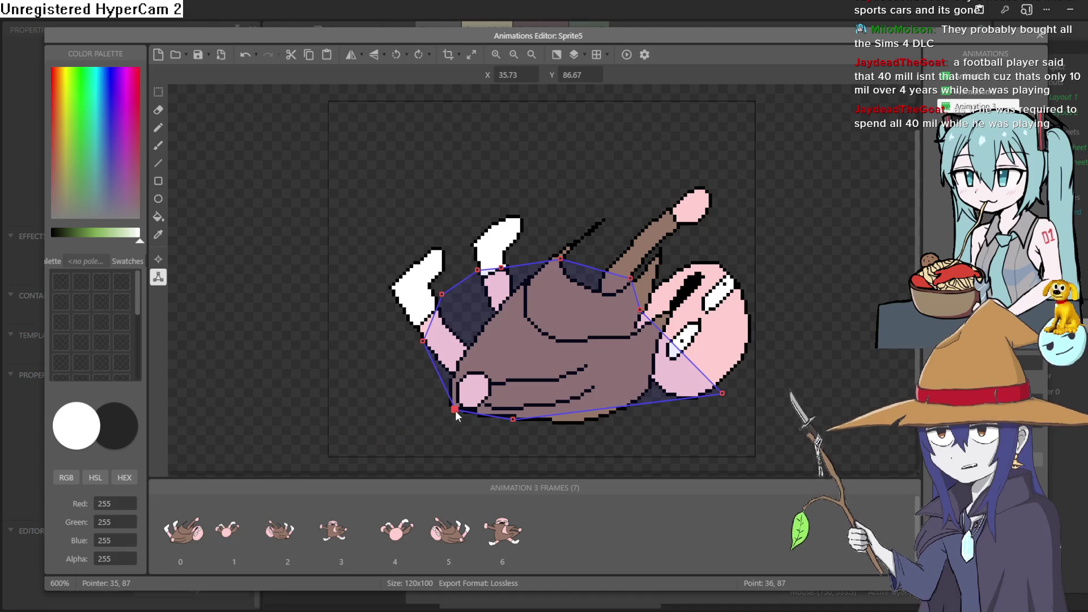
drag(644, 318, 746, 307)
click(721, 396)
drag(720, 397, 697, 416)
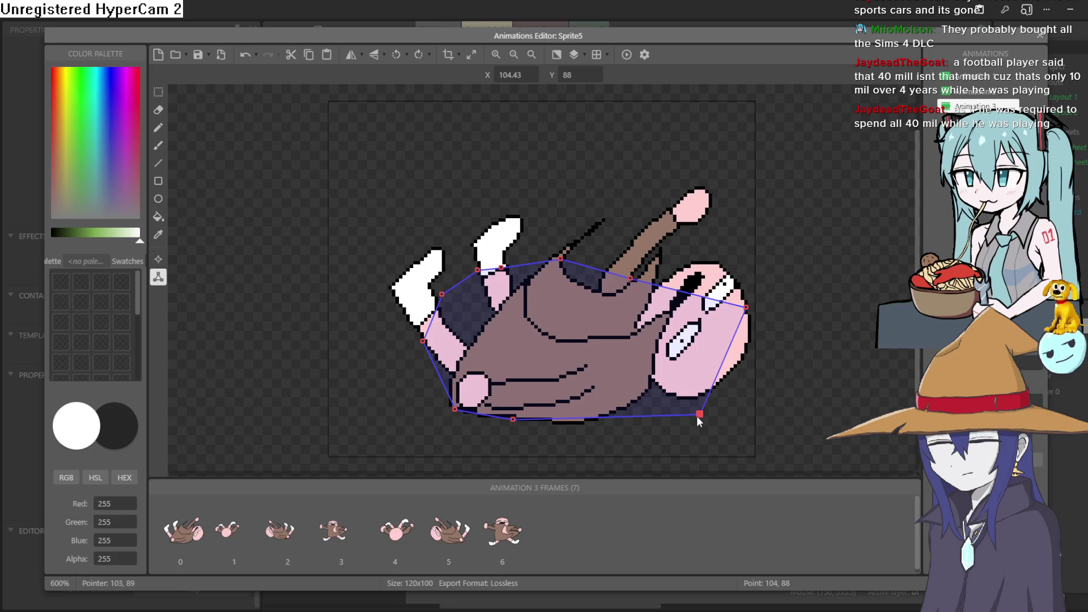
right_click(670, 177)
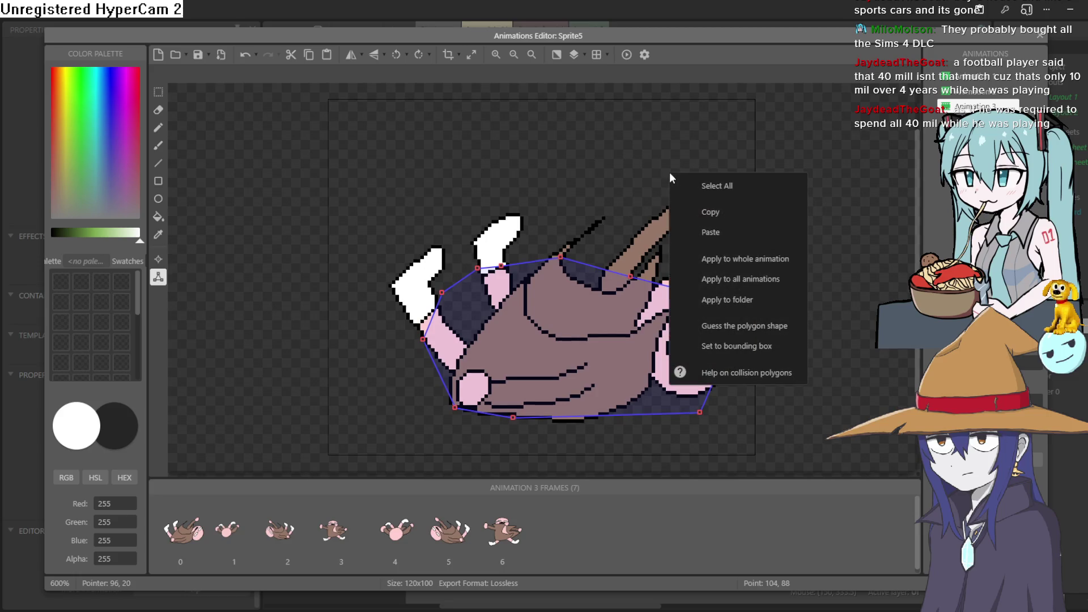
Step: Dismiss the polygon menu and click through Animation 3's seven tumbling frames
click(631, 157)
click(188, 547)
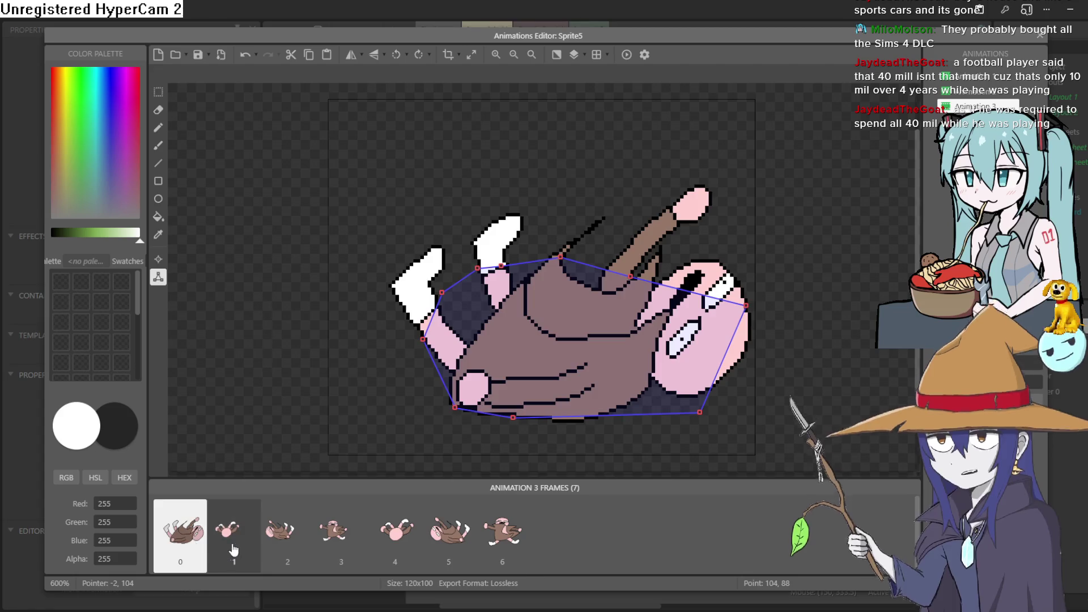
click(231, 544)
click(286, 544)
click(339, 544)
click(454, 544)
click(502, 542)
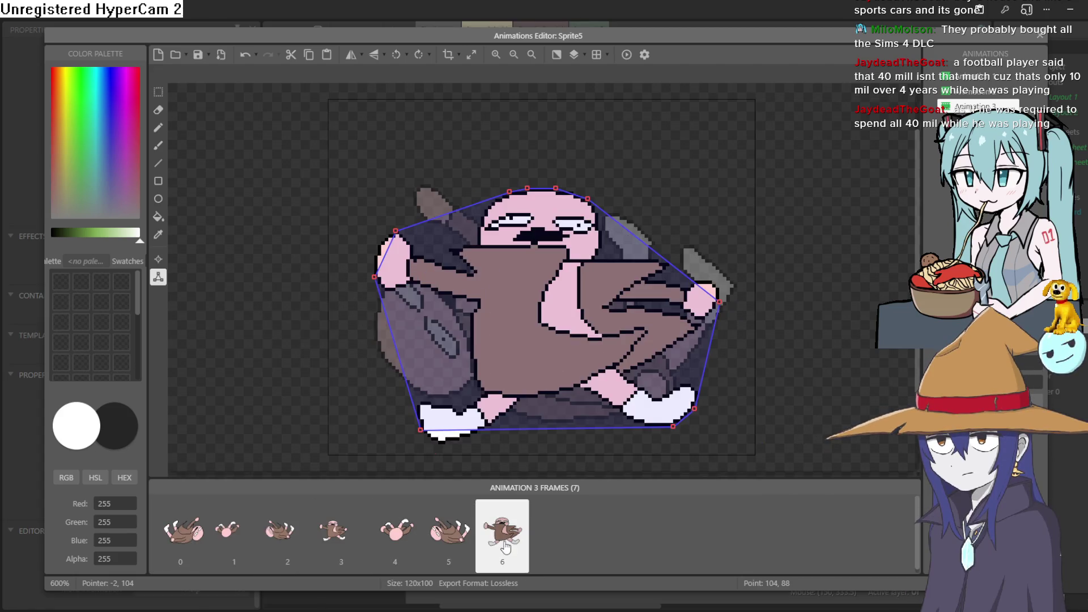
shift+click(230, 544)
shift+click(181, 545)
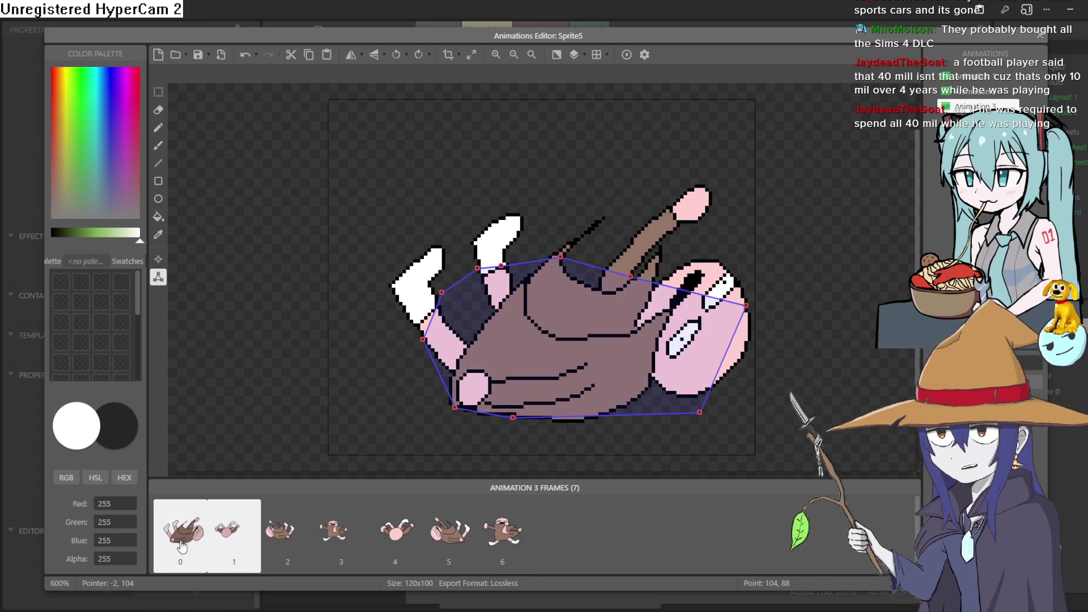
click(450, 546)
click(184, 547)
Step: Select all seven frames and cut them, leaving Animation 3 with a single frame
shift+click(490, 549)
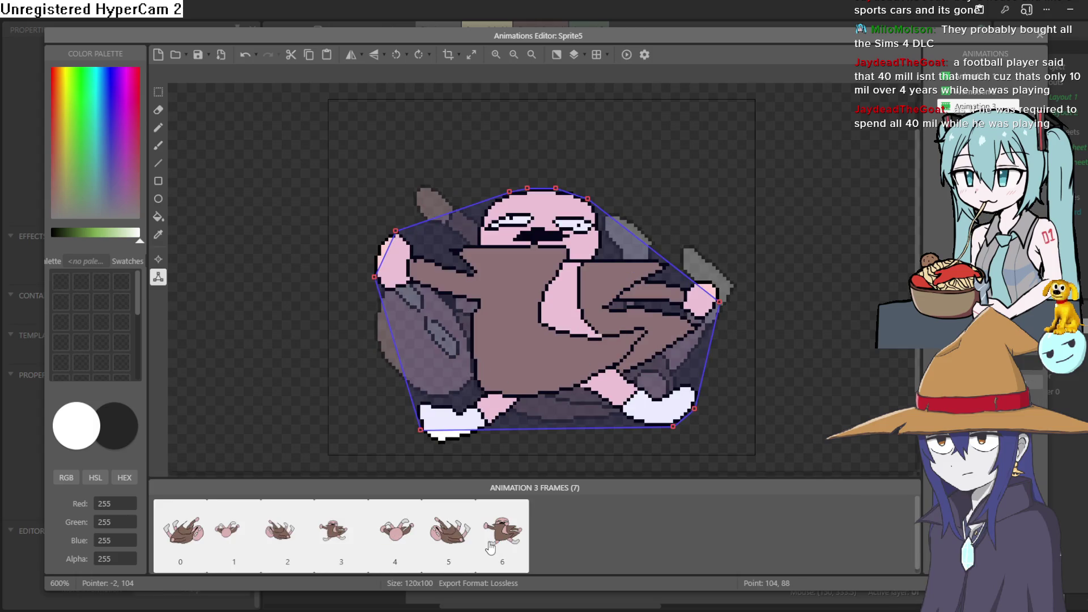
right_click(491, 545)
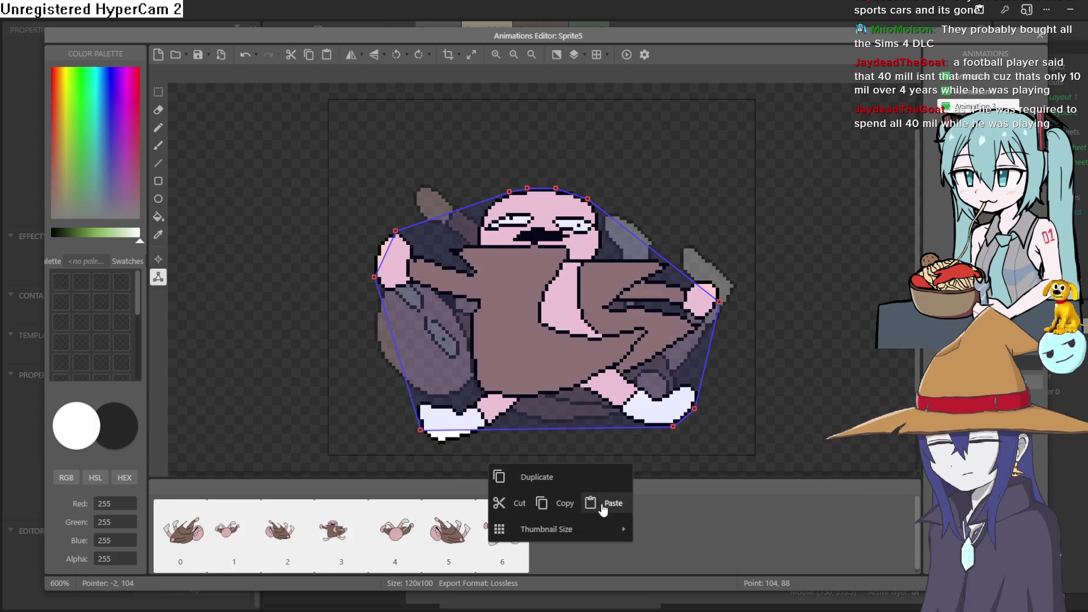
click(510, 513)
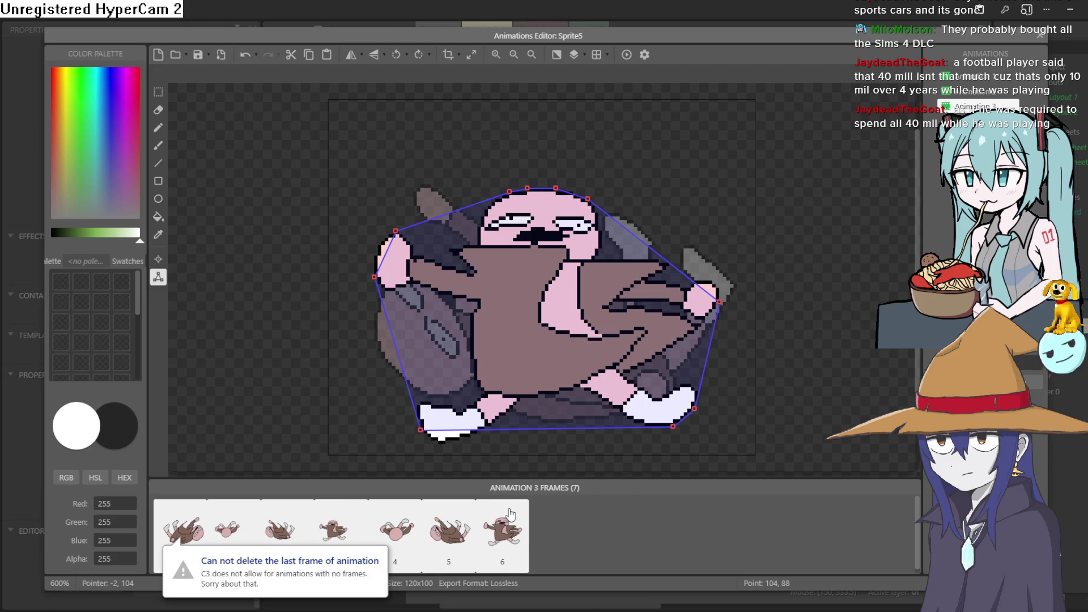
click(224, 530)
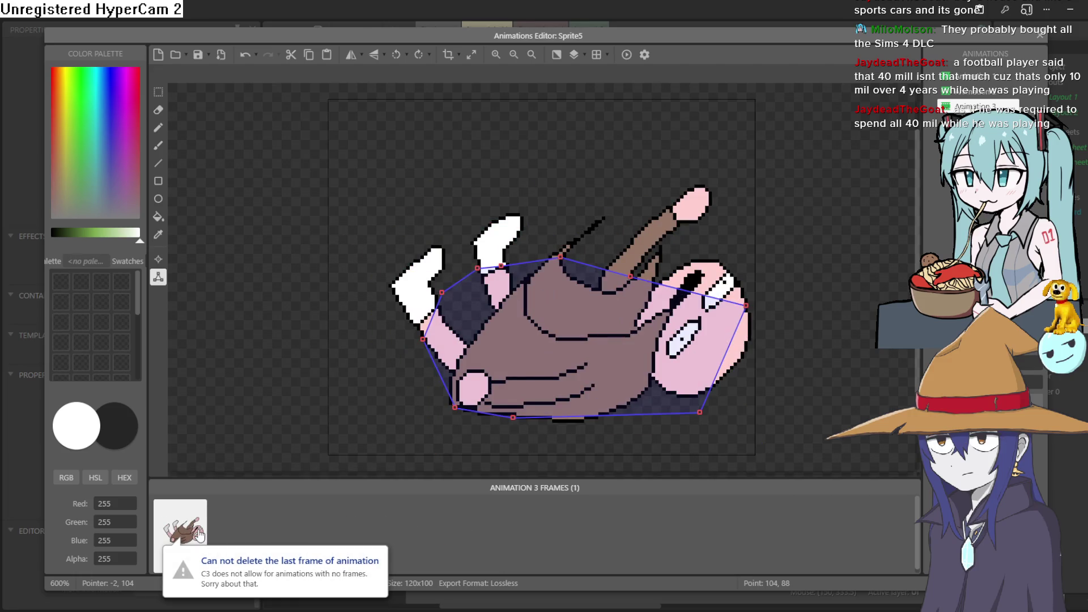
click(170, 59)
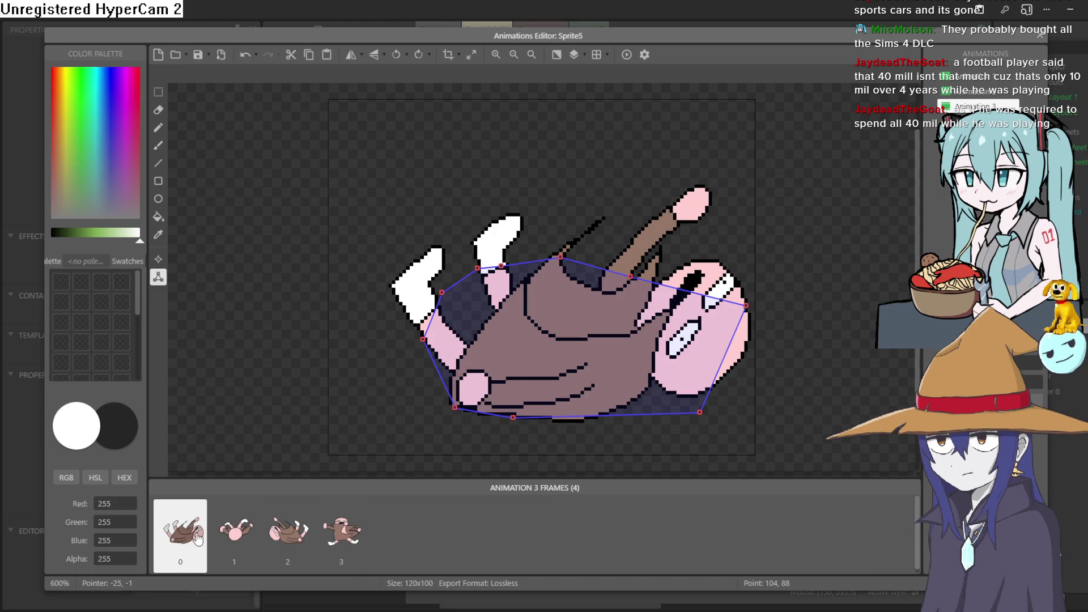
Step: Check imported frames 0 to 3 of Animation 3, then close the Animations Editor
click(233, 535)
click(290, 533)
click(342, 534)
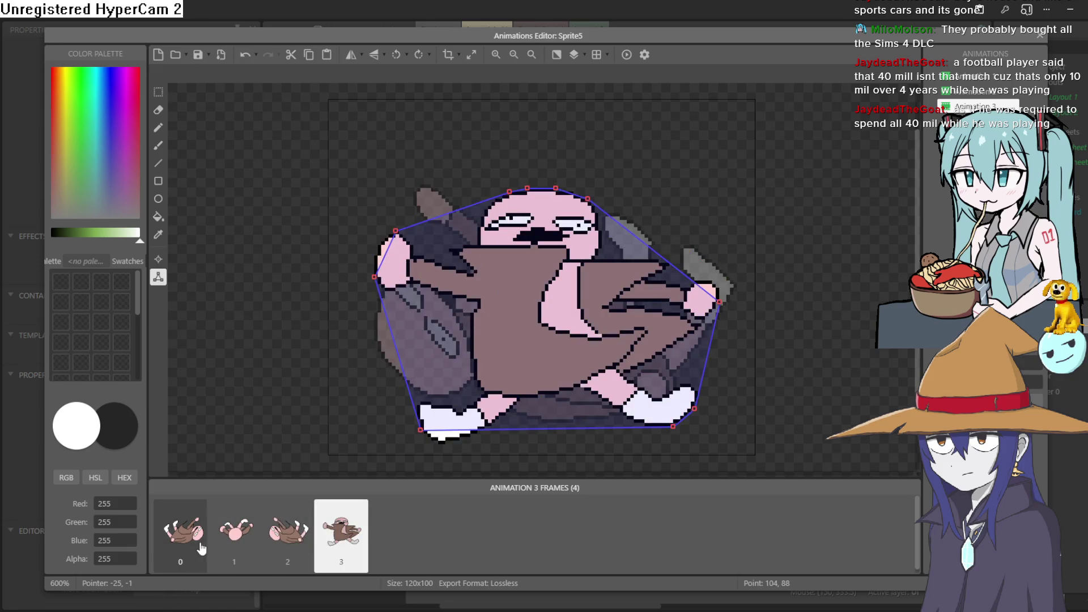
click(190, 542)
click(235, 539)
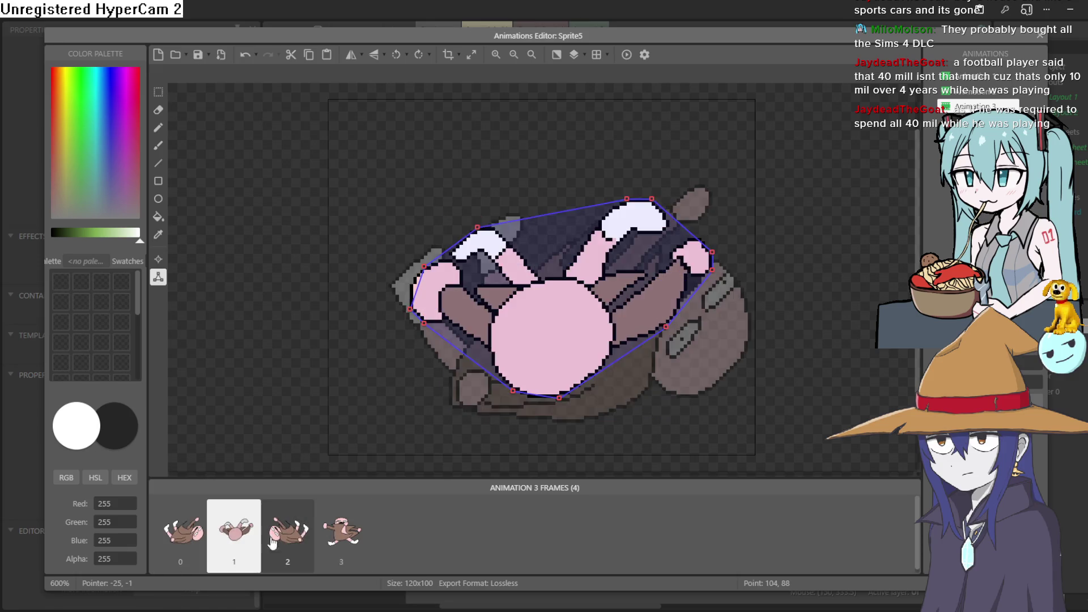
click(288, 538)
click(337, 542)
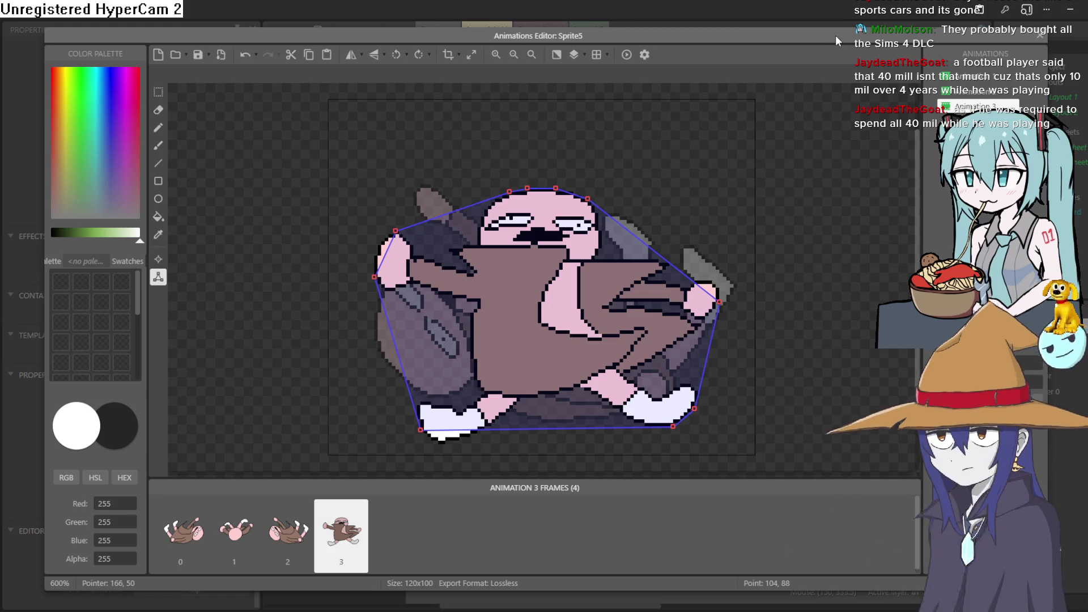
click(1044, 37)
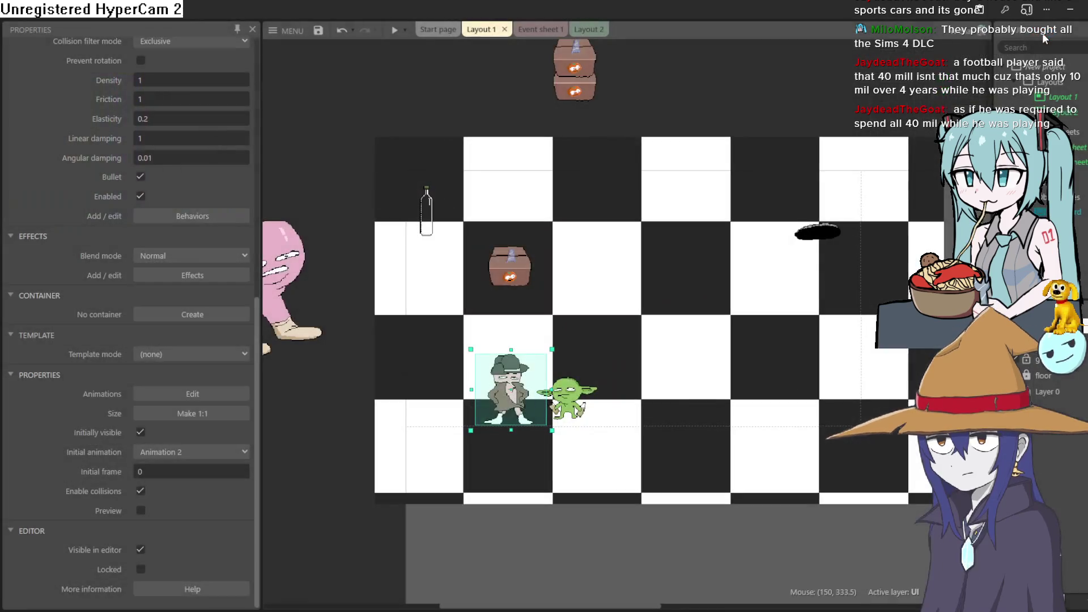
Step: Run a game preview, close the preview window, and reopen Sprite5's animations
click(395, 30)
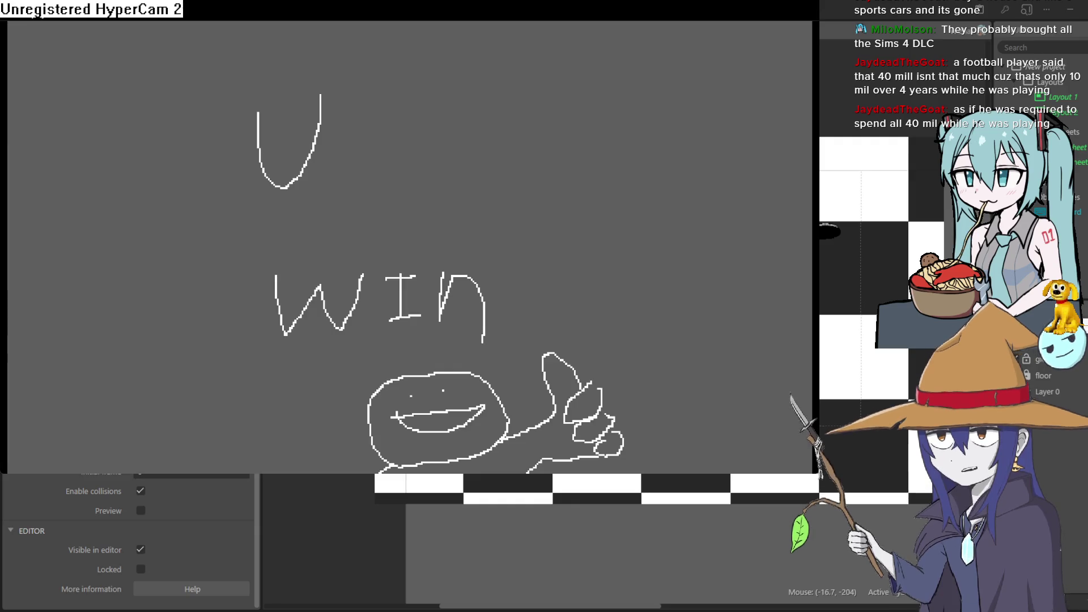
click(963, 21)
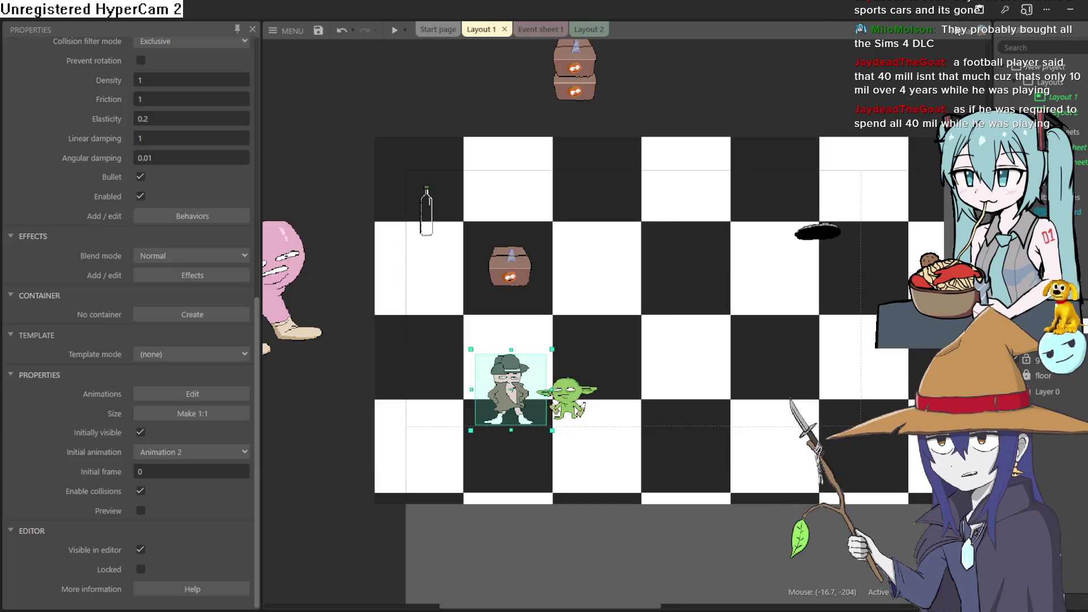
double_click(517, 386)
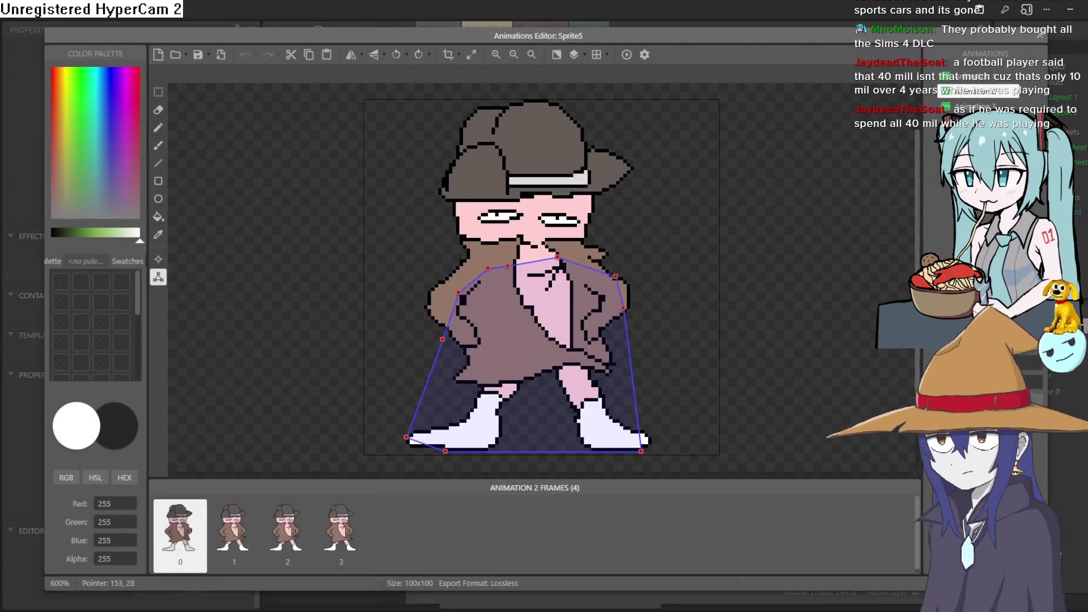
Step: On frame 1 of Animation 3, drag the collision points in to hug the round pink body
click(975, 107)
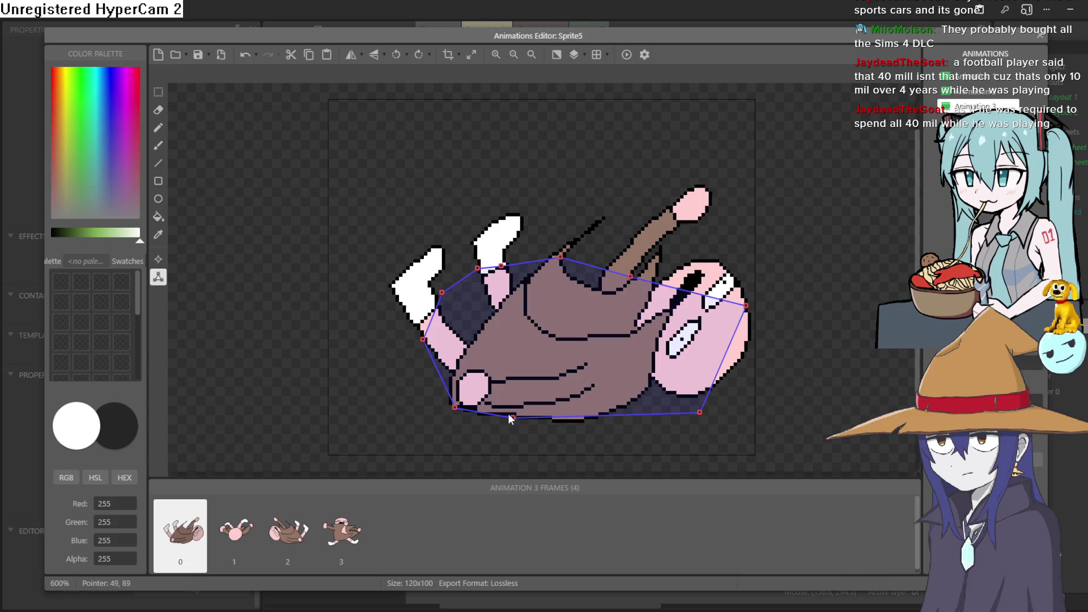
click(235, 533)
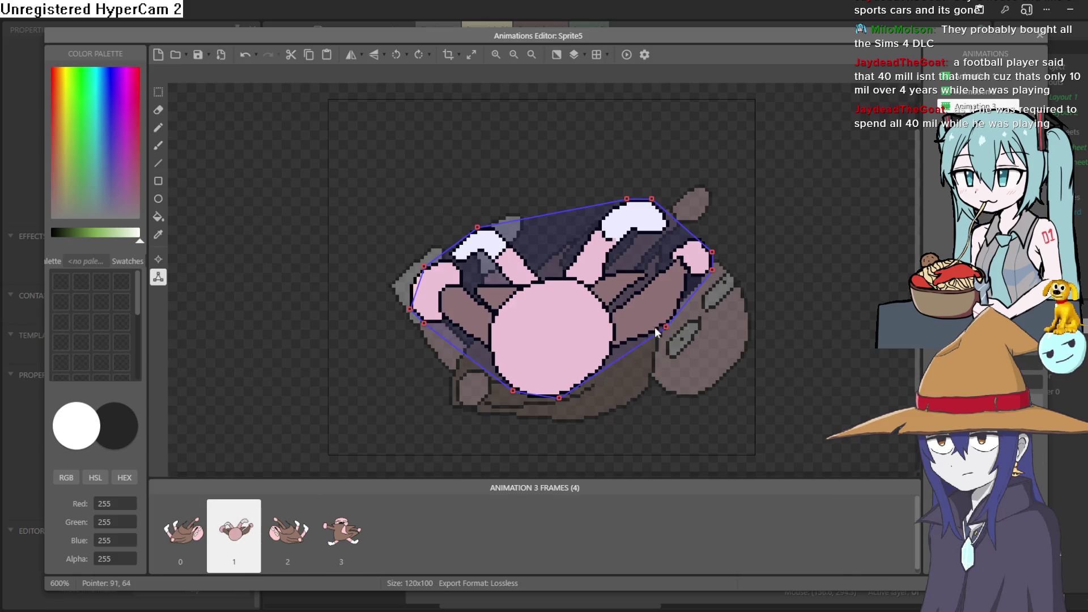
drag(666, 327, 612, 353)
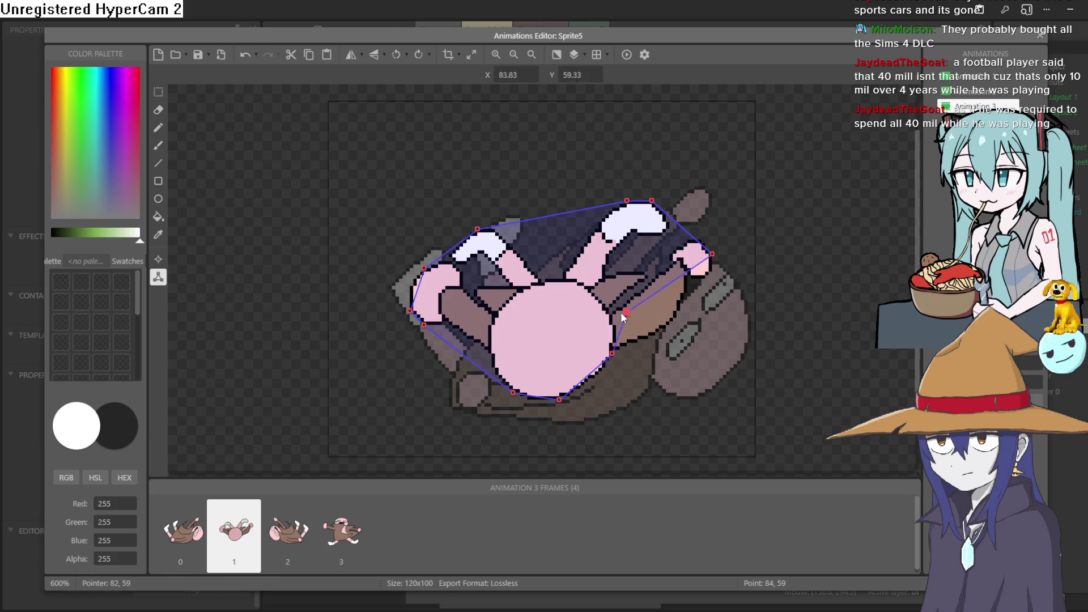
drag(622, 316, 608, 317)
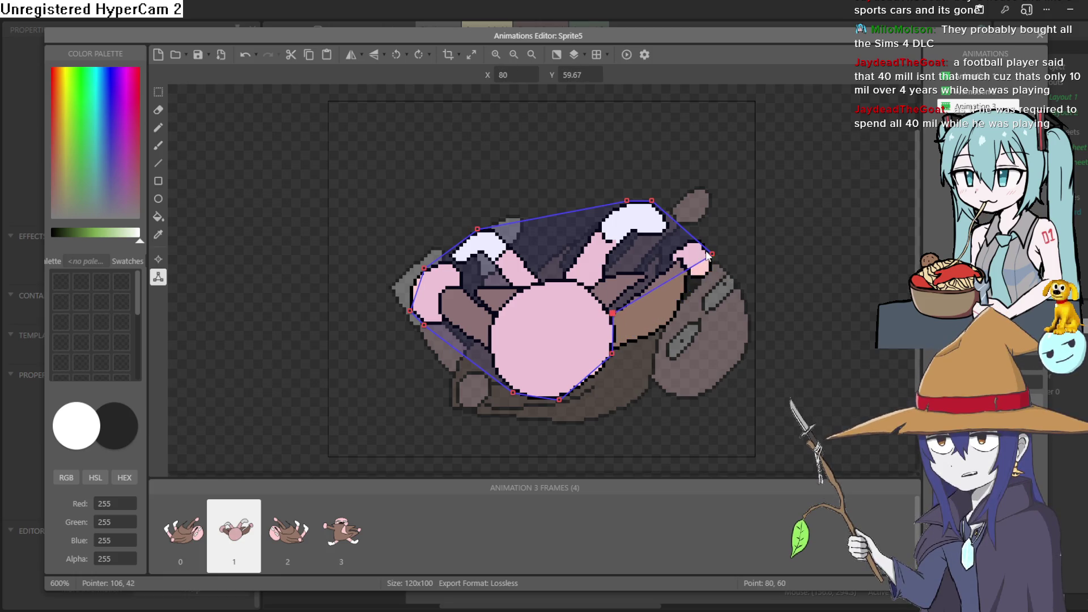
drag(707, 256, 584, 282)
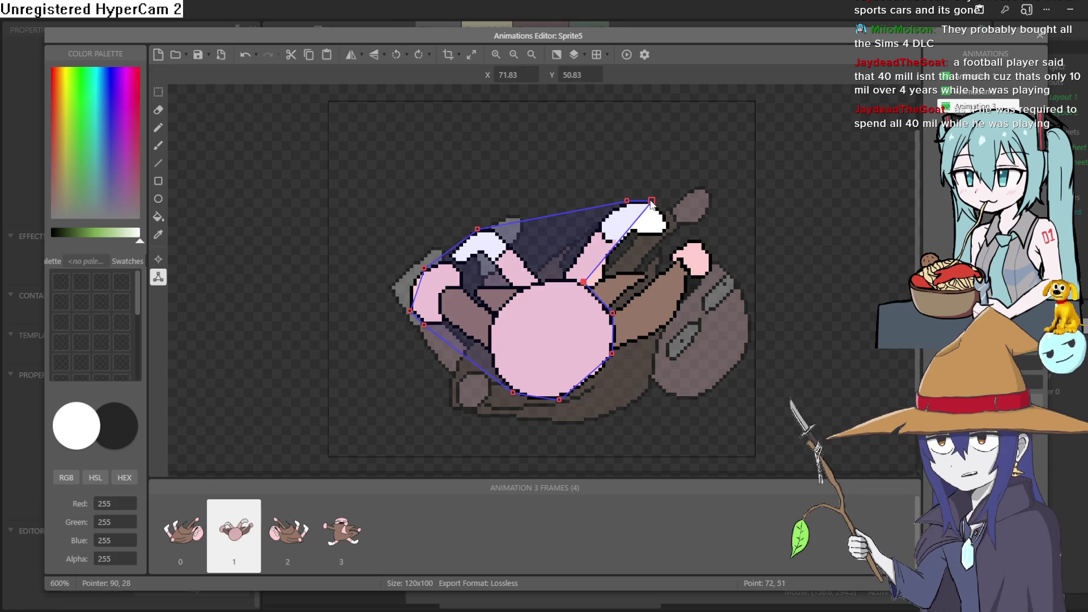
drag(652, 204, 568, 278)
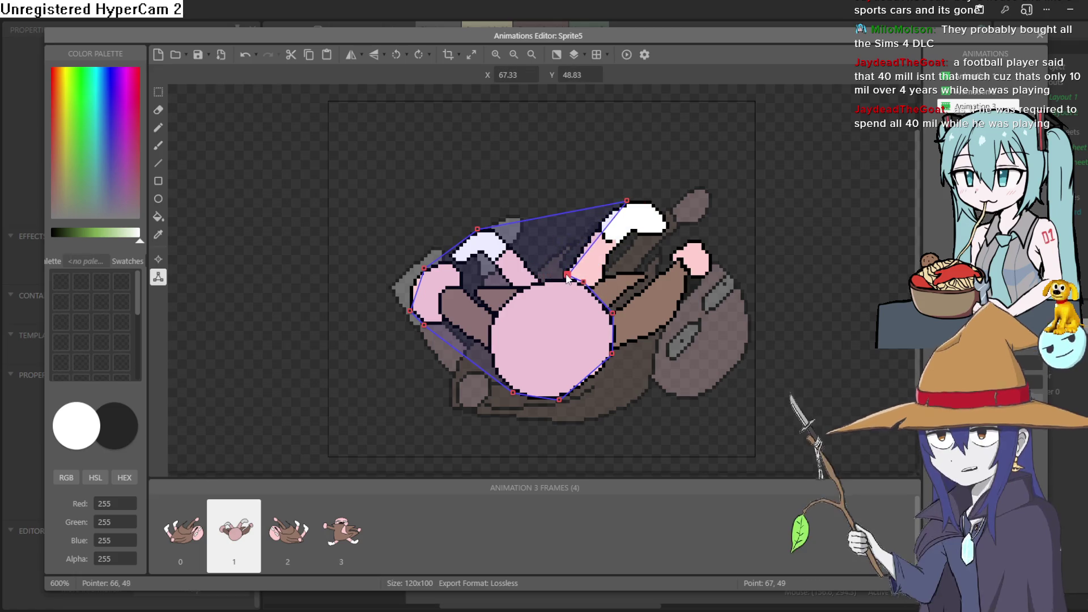
drag(627, 202, 529, 284)
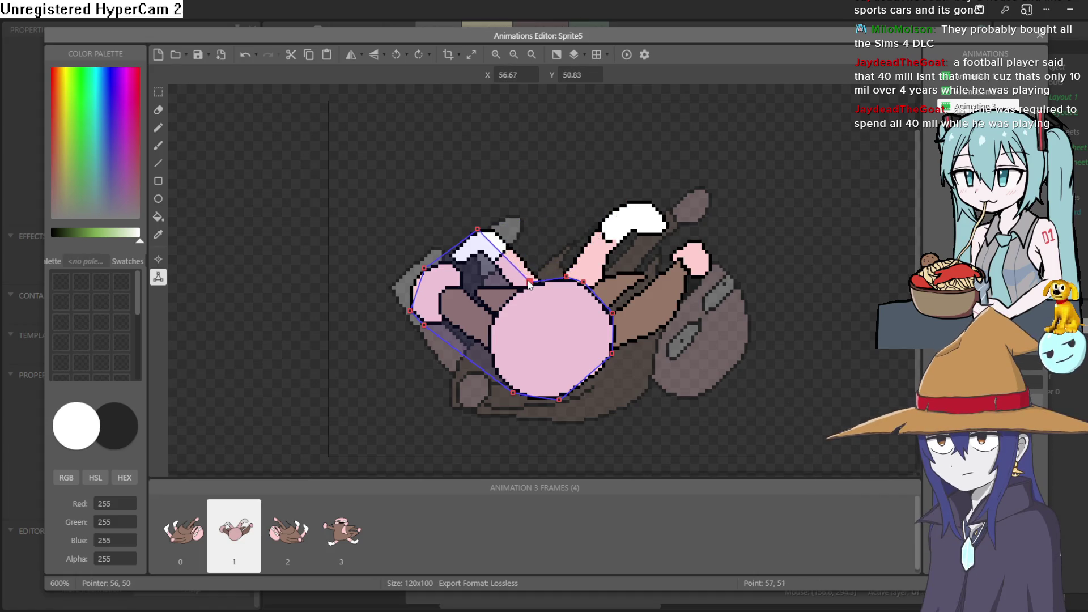
drag(478, 229, 502, 305)
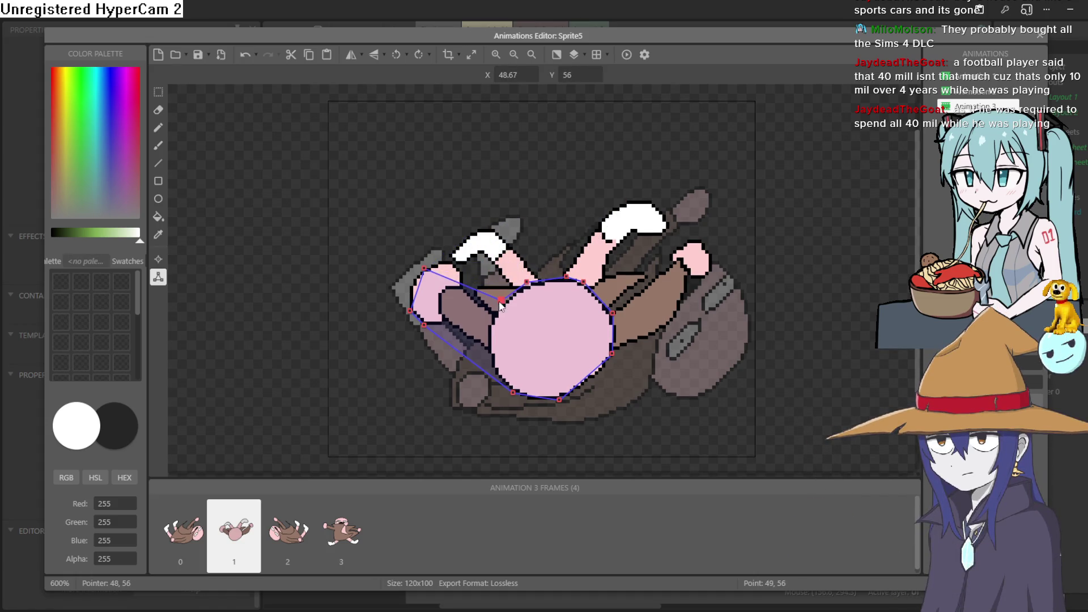
drag(424, 268, 438, 286)
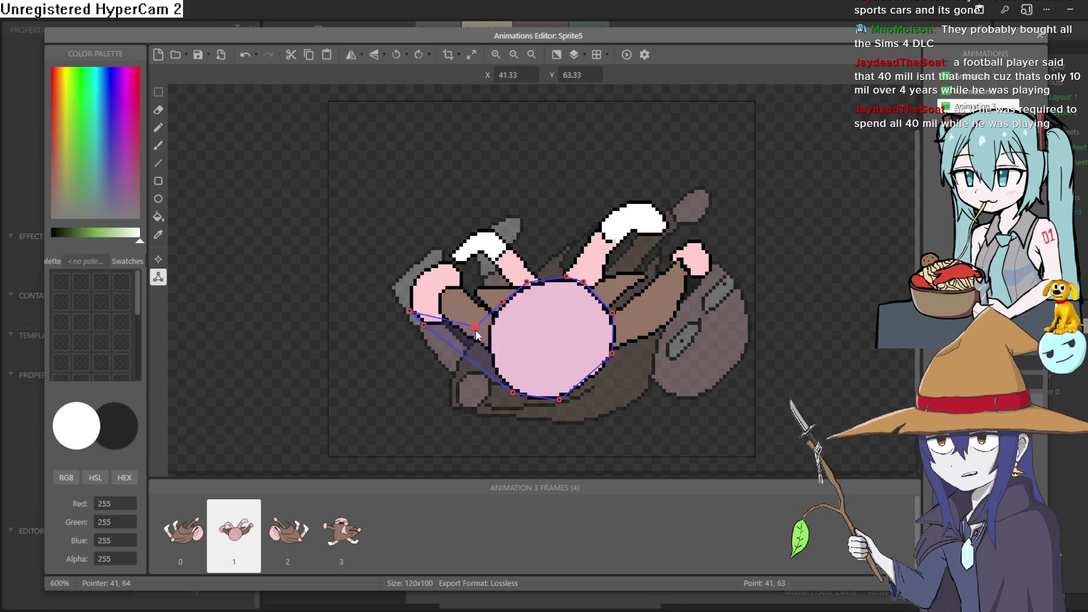
drag(476, 334, 486, 341)
drag(424, 328, 492, 371)
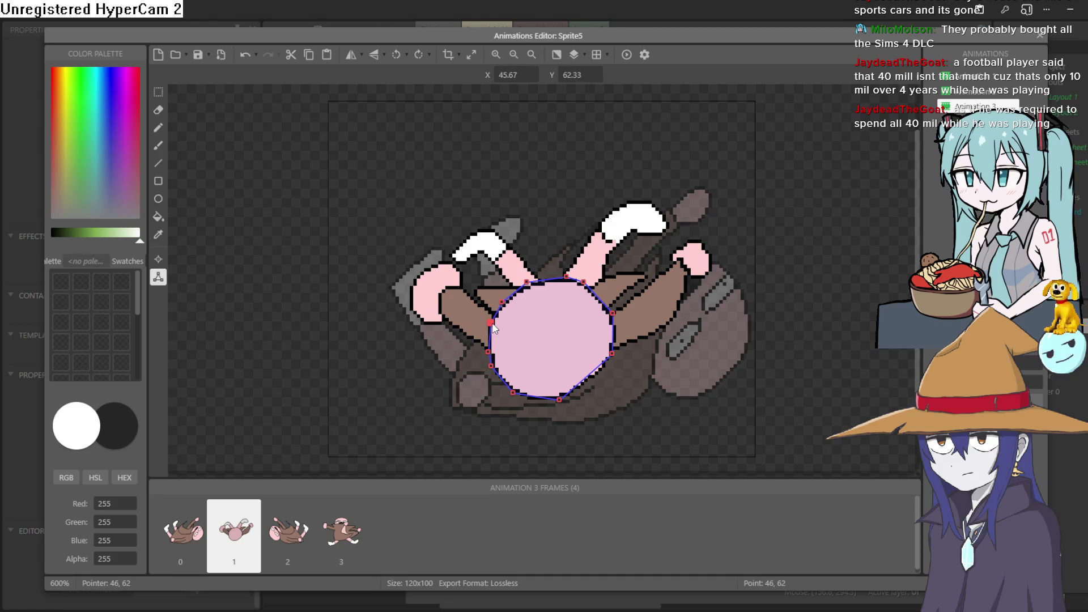
Step: Apply the collision polygon to the whole animation, check frames 0 and 3, and close the editor
right_click(492, 323)
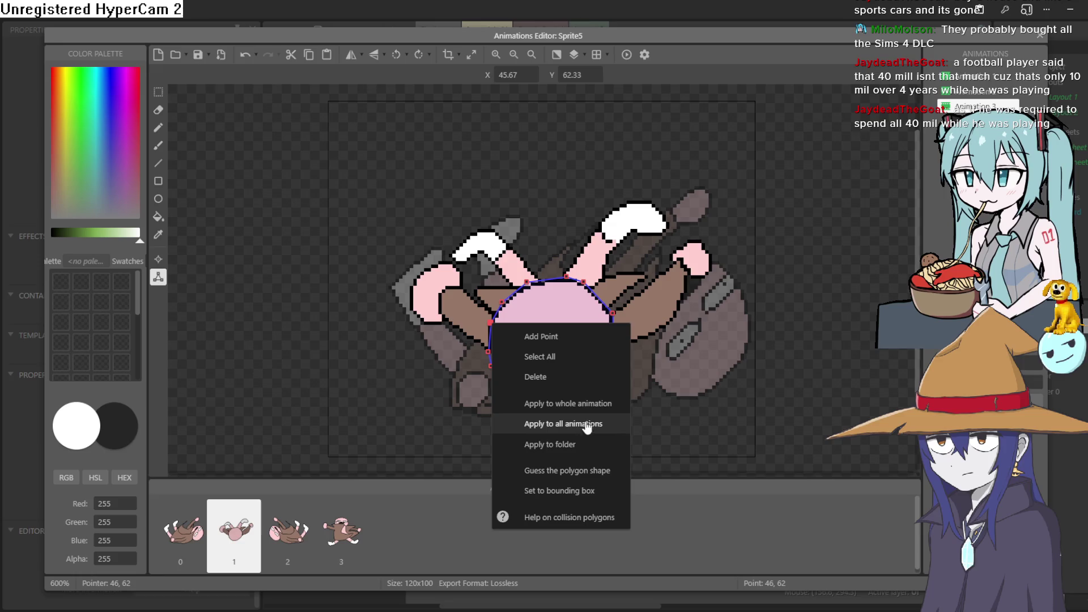
click(594, 413)
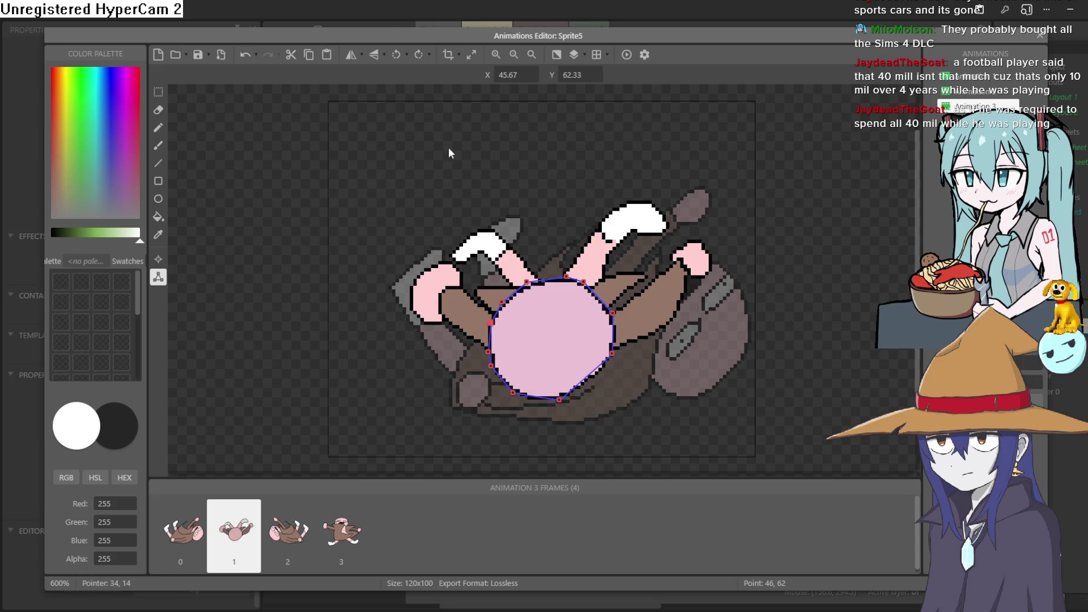
click(192, 532)
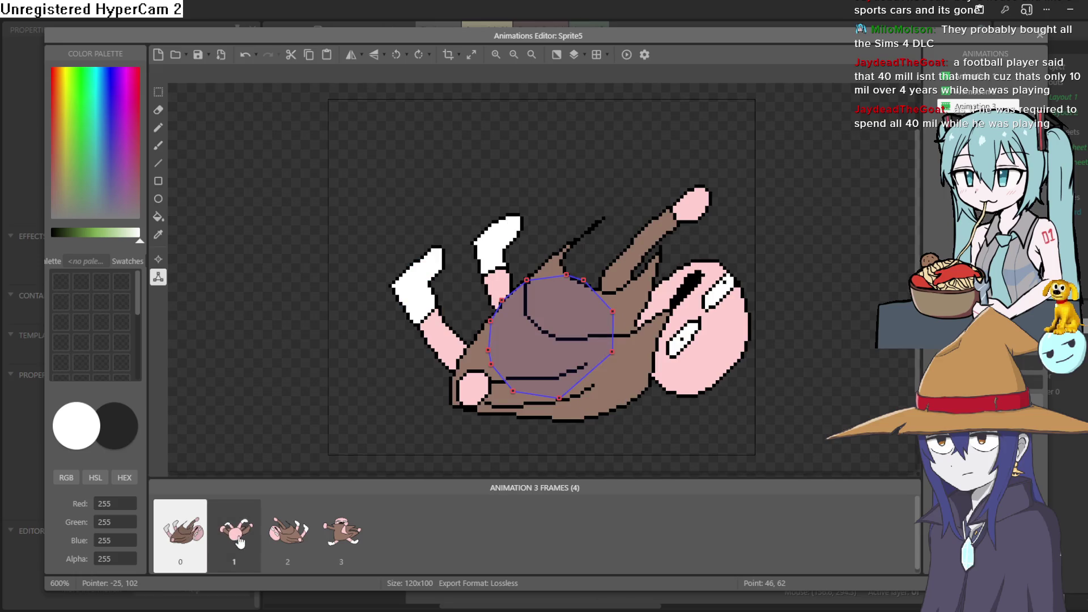
click(290, 533)
click(363, 535)
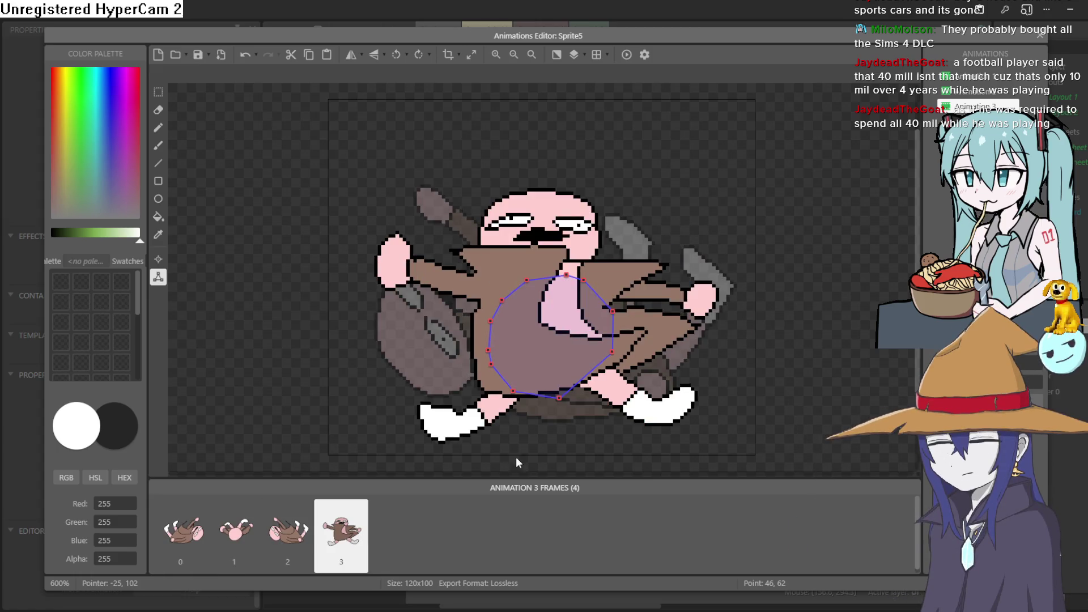
click(1040, 35)
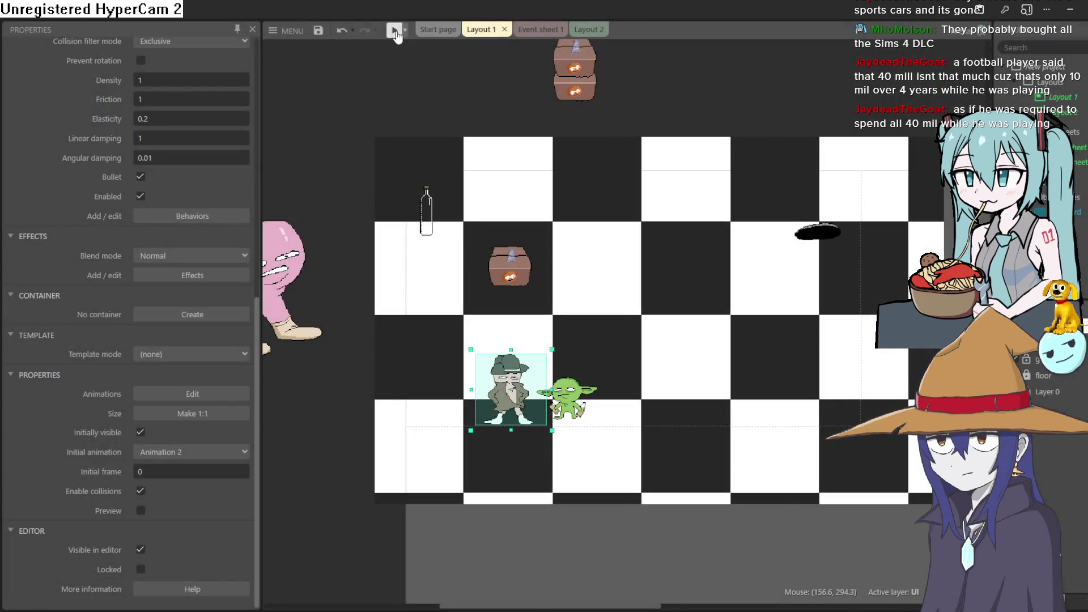
click(396, 29)
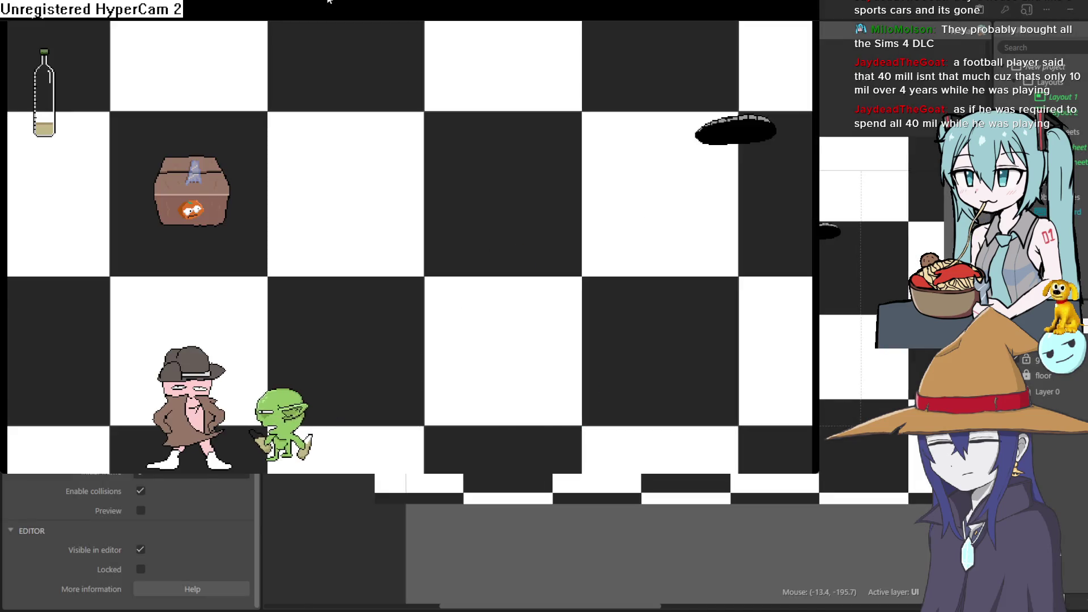
key(Up)
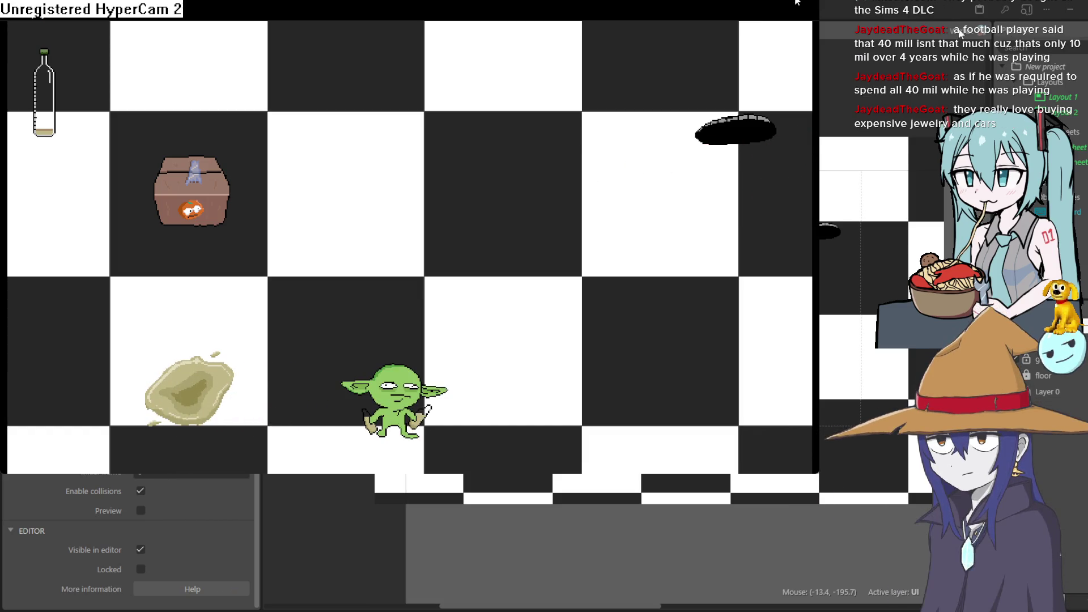
key(alt+F4)
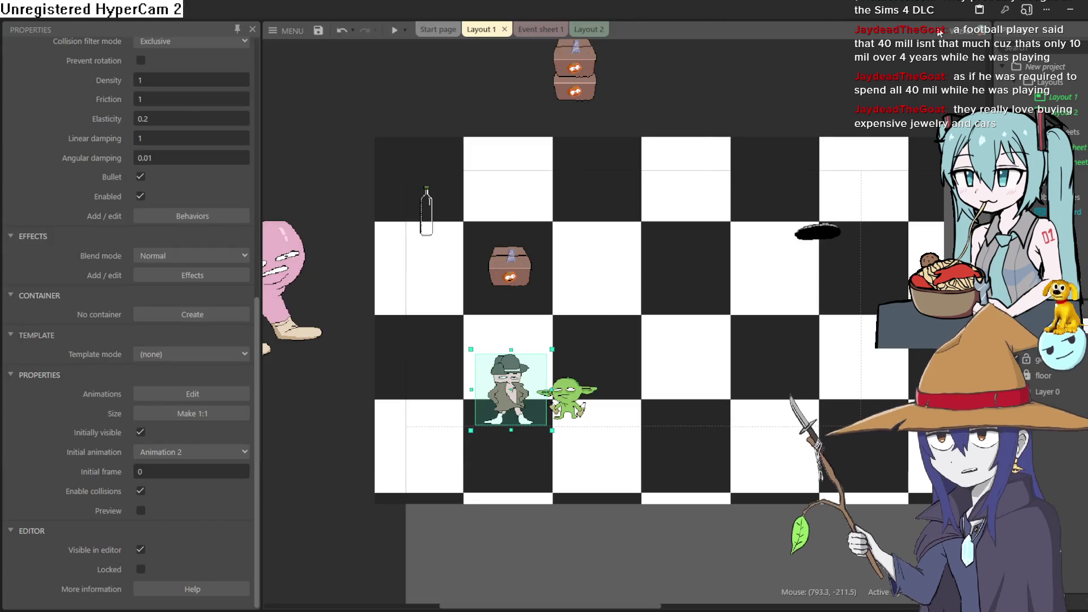
click(395, 30)
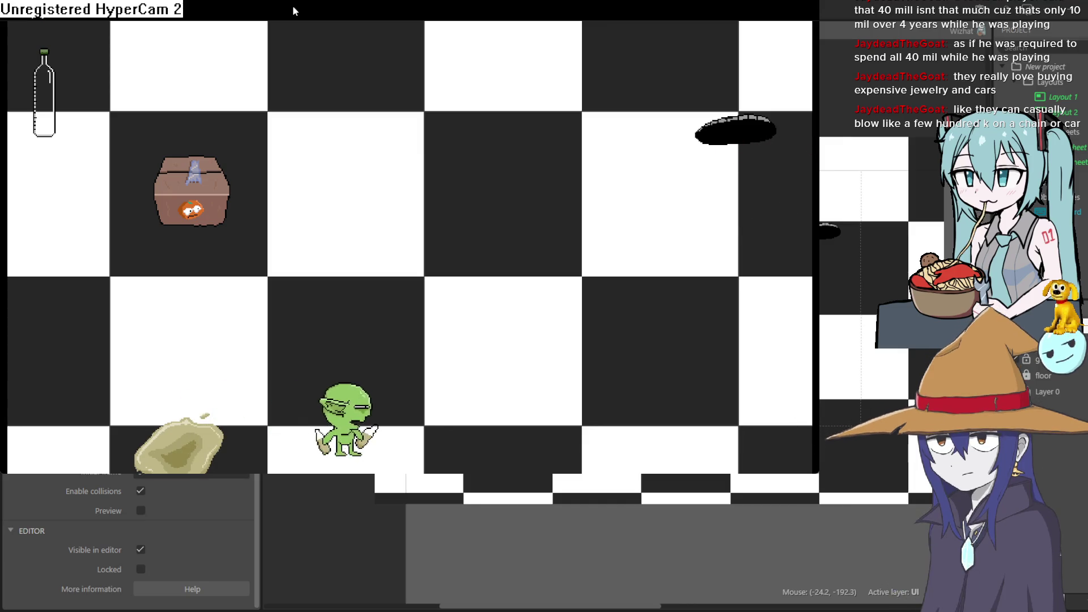
key(alt+F4)
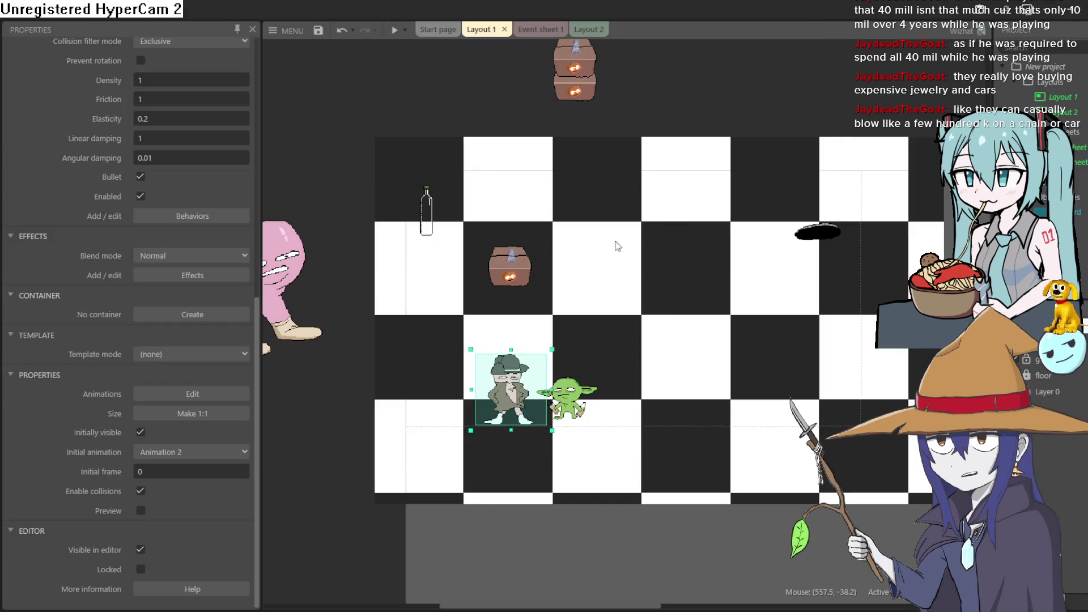
click(510, 277)
Step: Reset the chest's collision polygon to its bounding box, then pull the four corners onto the chest, narrower at the lid
double_click(511, 278)
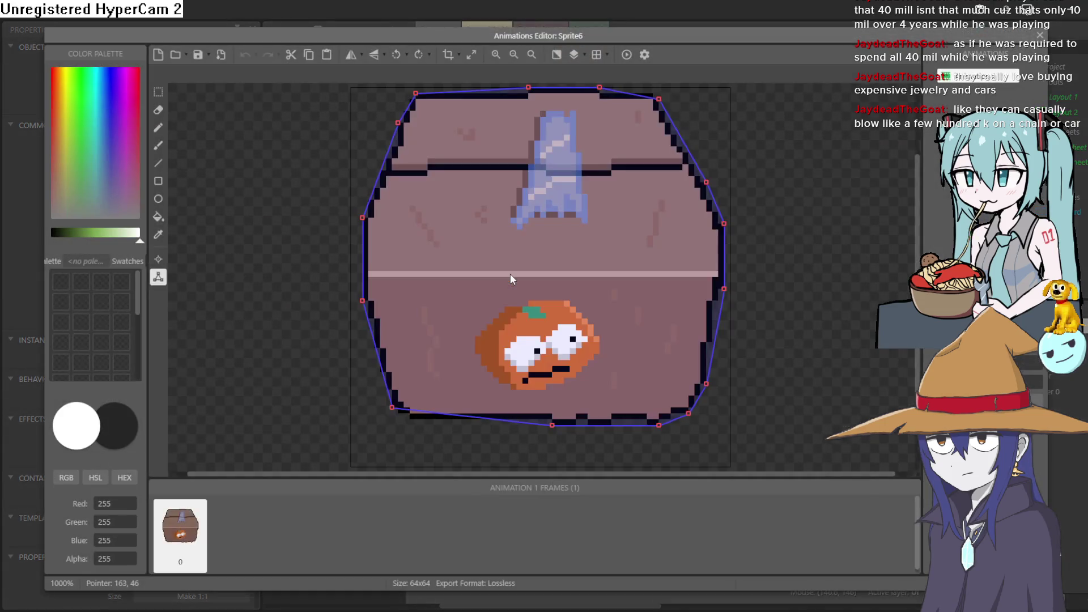
right_click(316, 280)
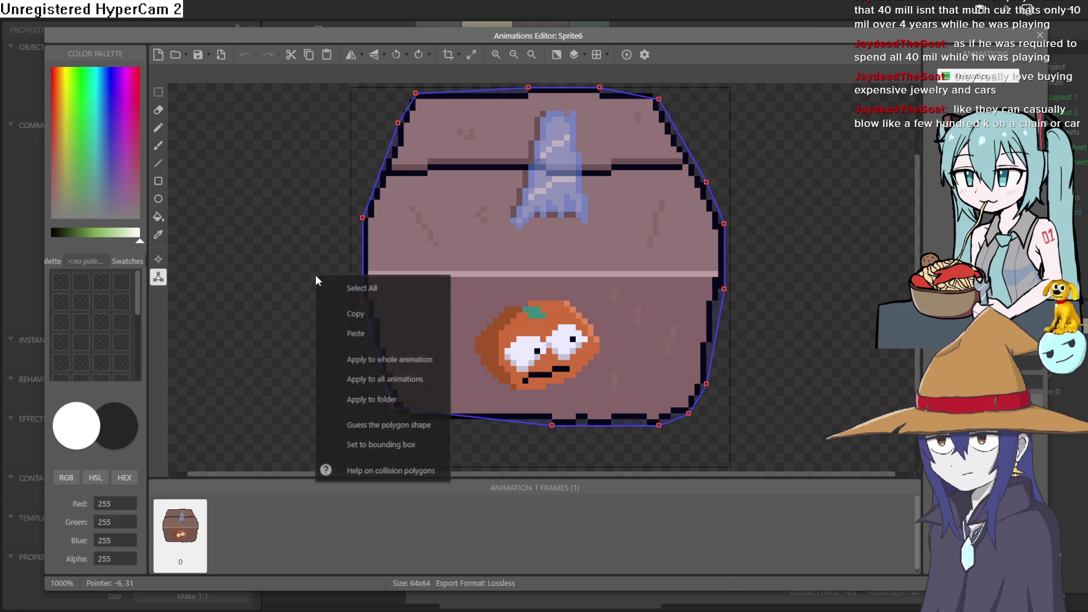
click(417, 449)
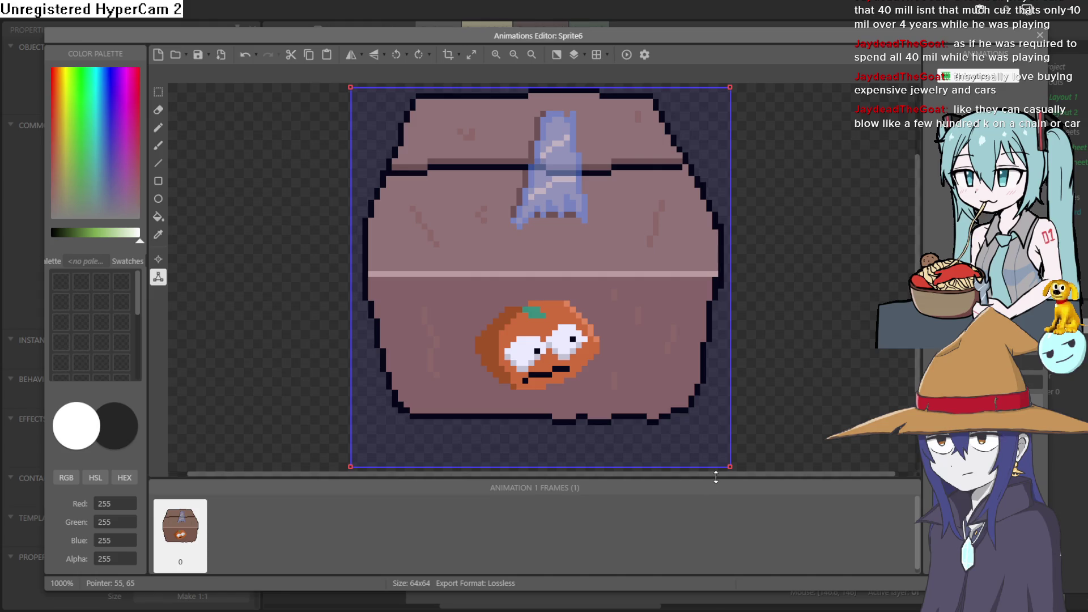
drag(730, 467, 699, 413)
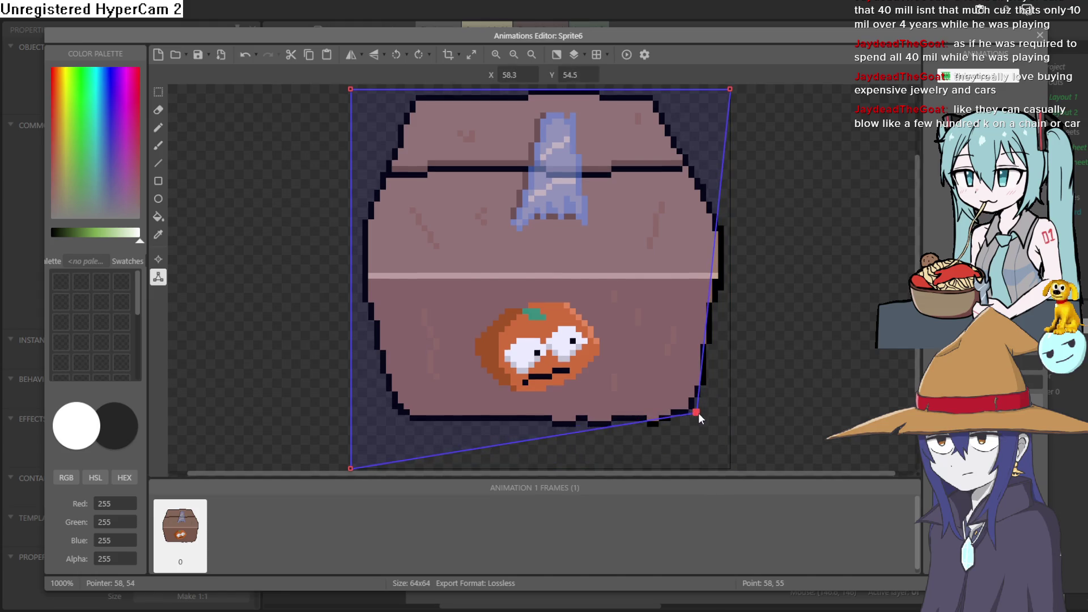
drag(350, 468, 392, 415)
drag(351, 89, 413, 99)
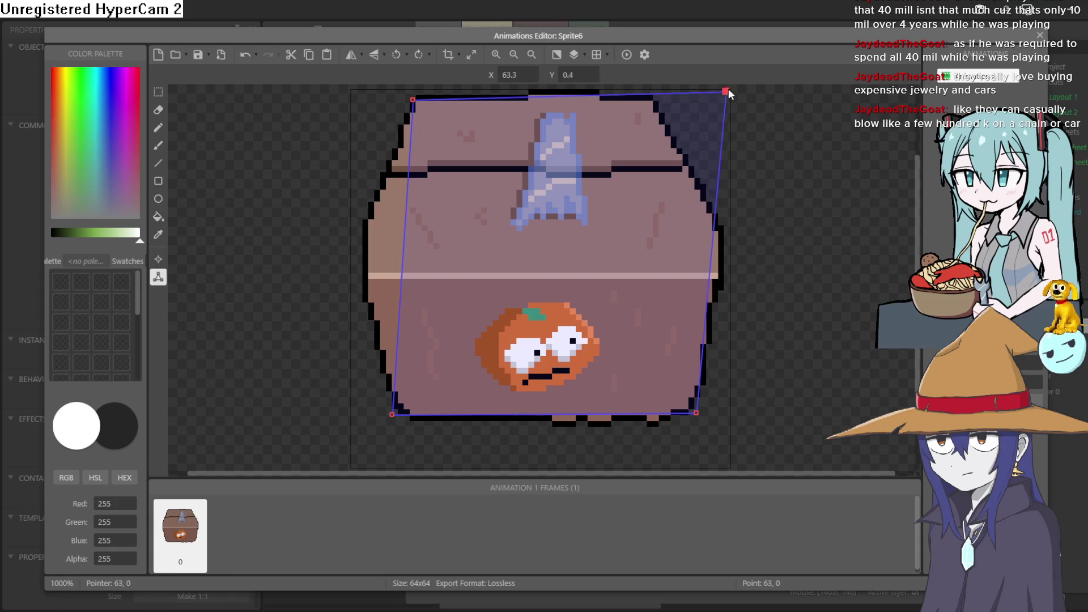
drag(730, 89, 655, 97)
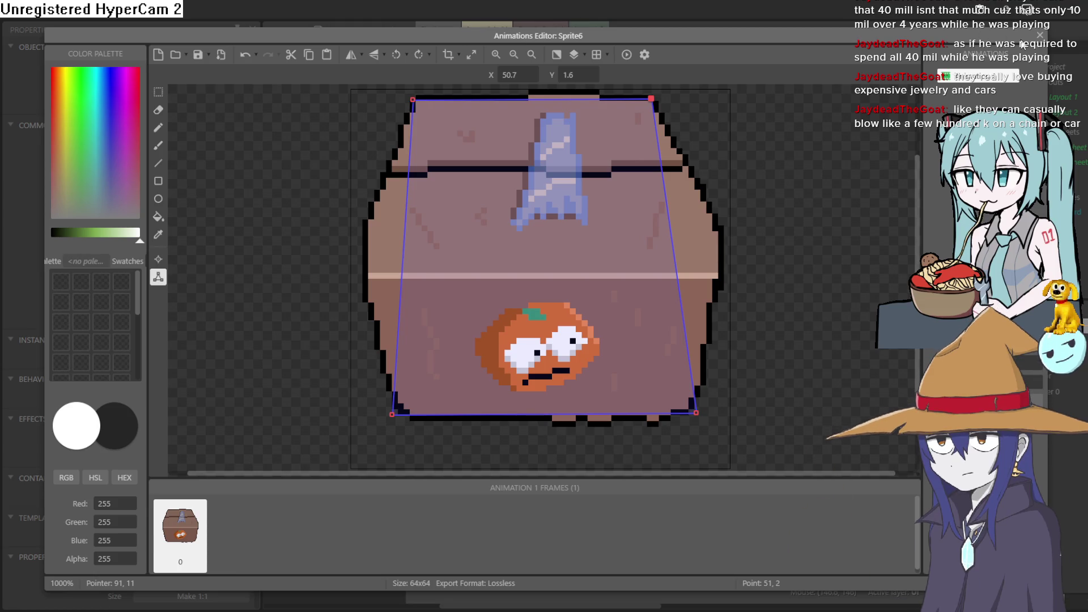
click(1040, 36)
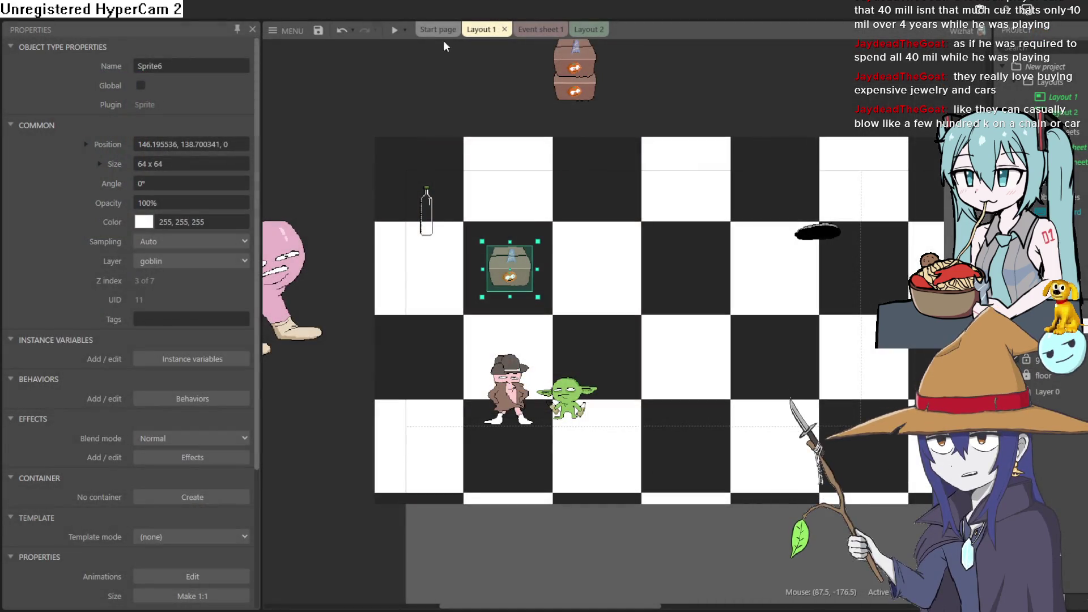
Step: Run the game preview twice to test the chest collision
click(395, 30)
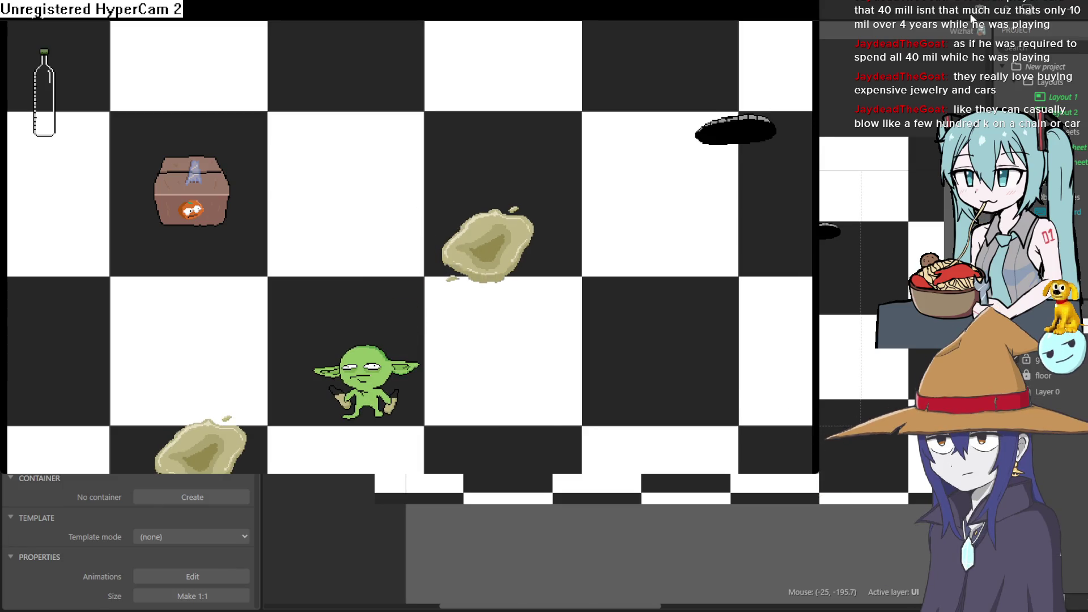
click(805, 13)
click(395, 34)
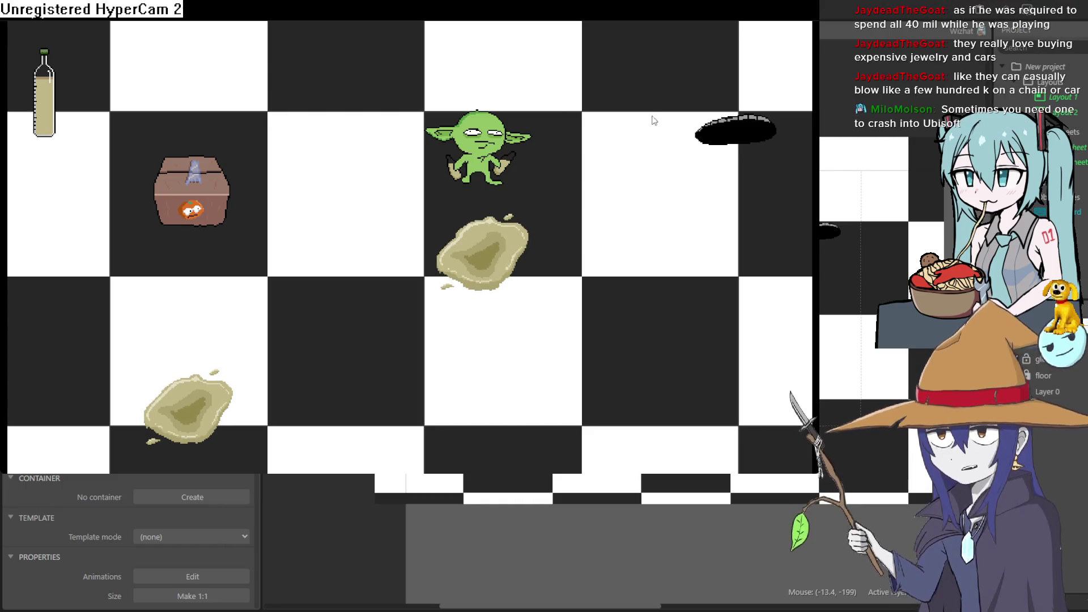
key(alt+F4)
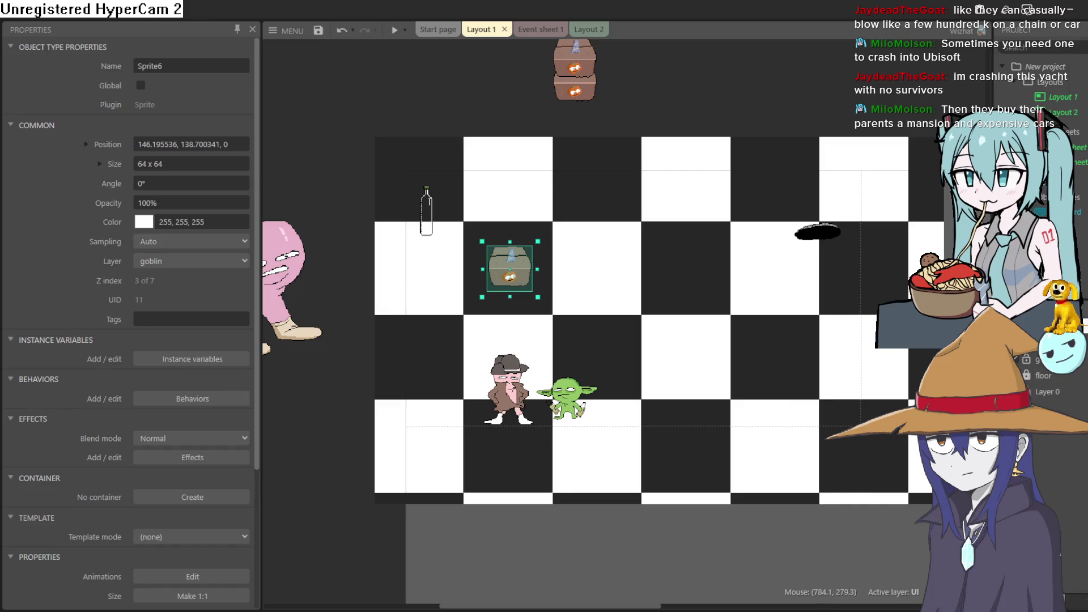
Step: Shift the detective character slightly right in Layout 1 and deselect it
click(506, 391)
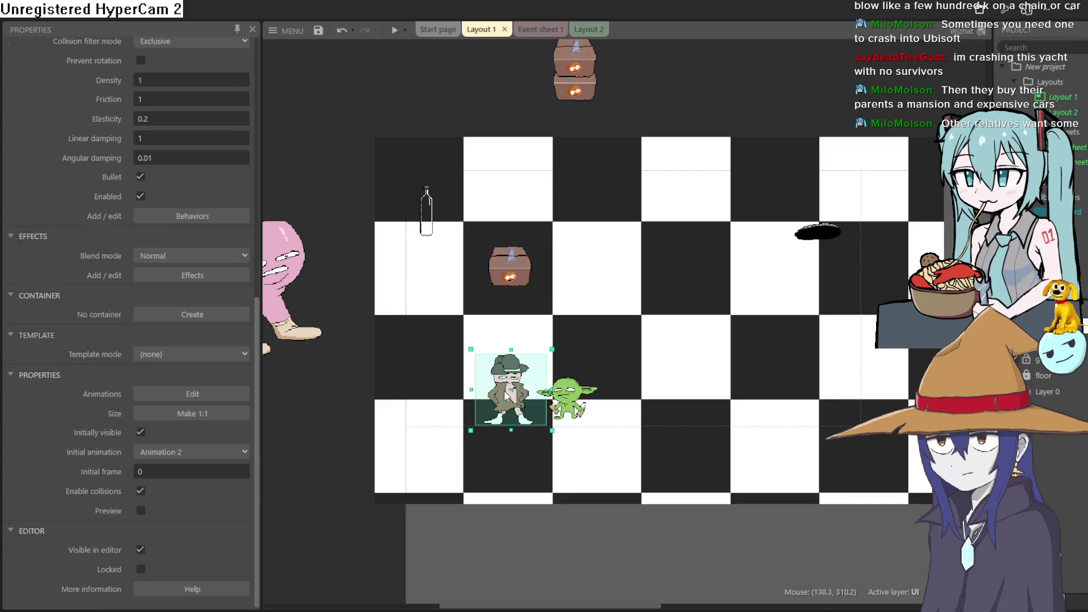
drag(505, 386, 507, 386)
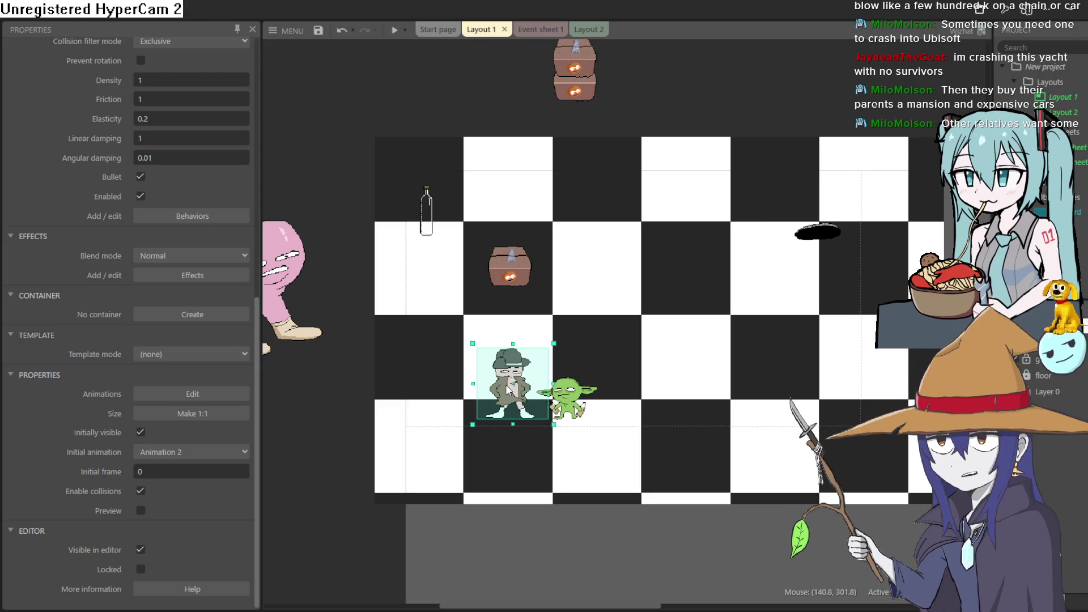
click(747, 105)
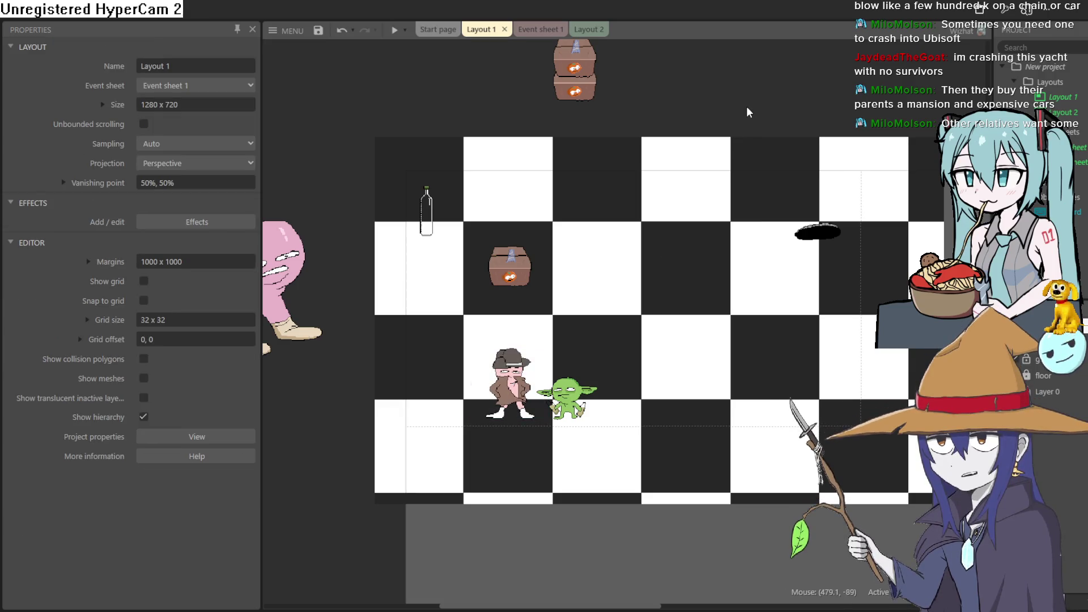
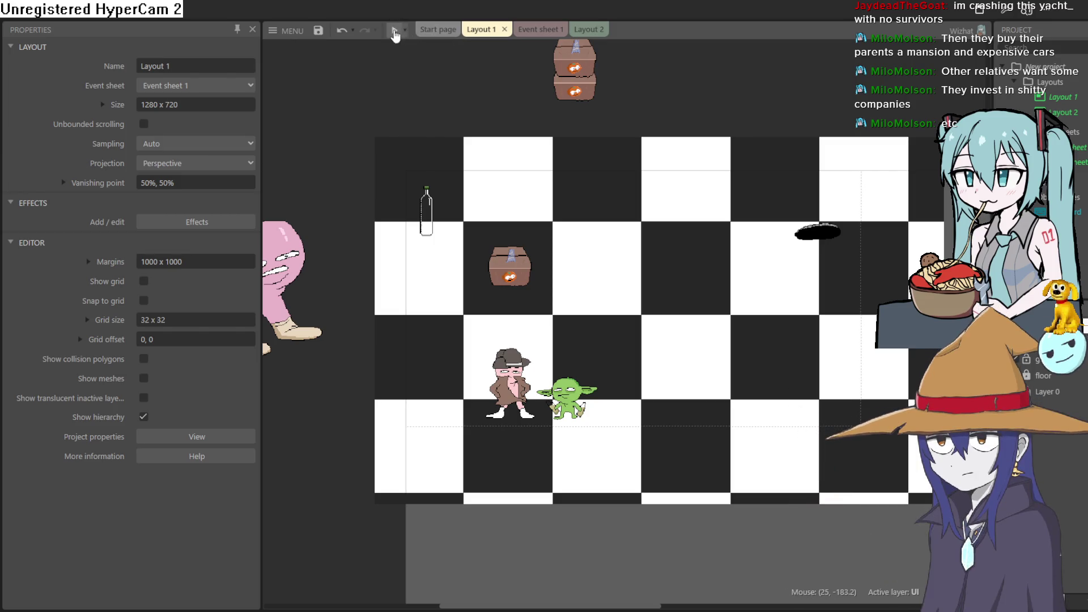
Step: Test-run the game, walking the goblin up, left and right, then close the preview
click(395, 32)
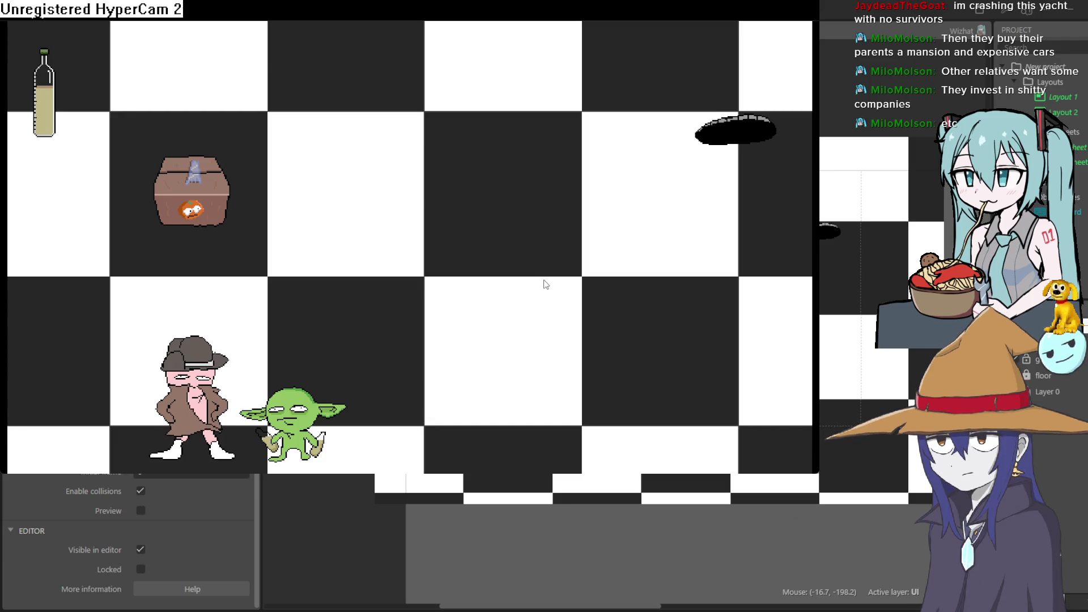
key(Up)
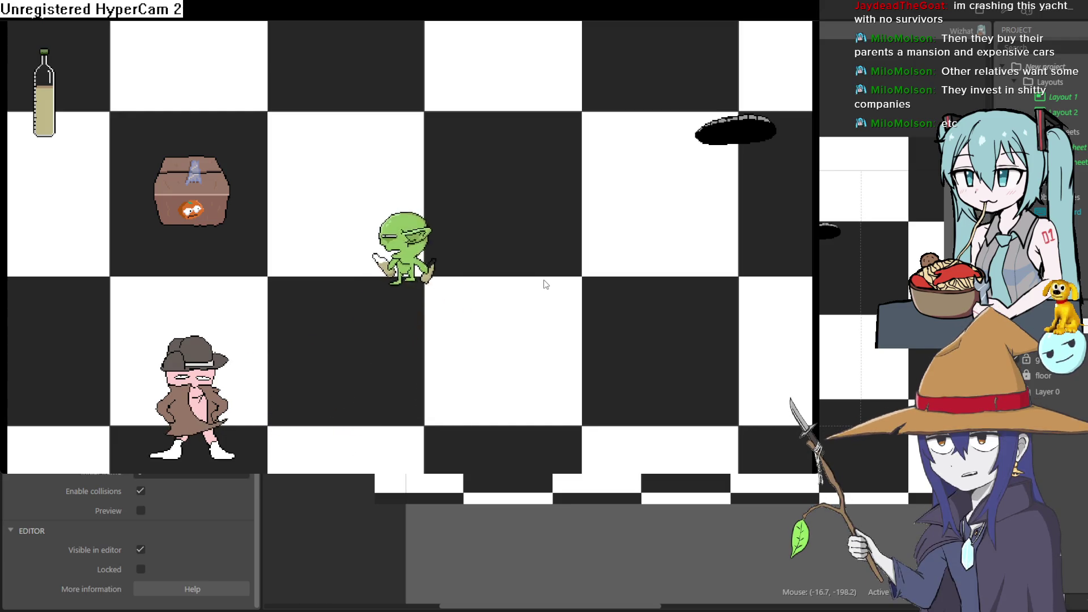
key(Left)
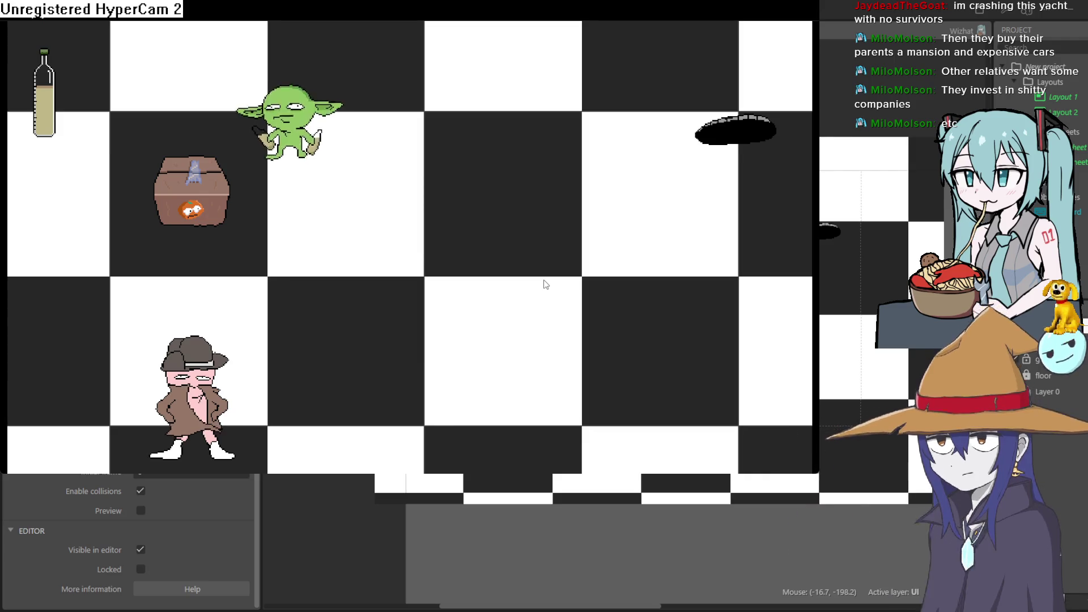
key(Right)
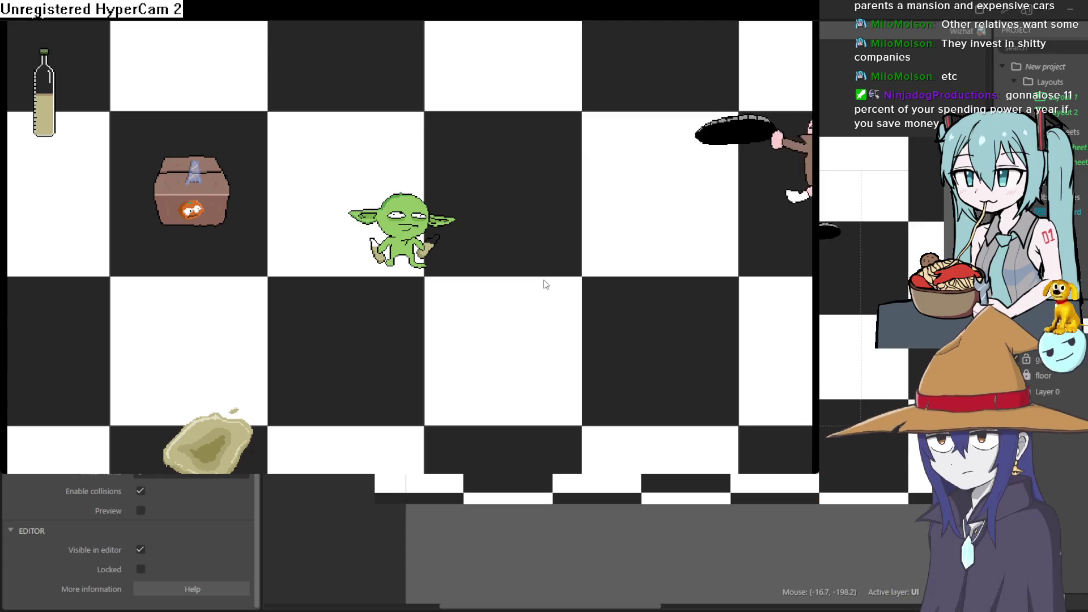
key(alt+F4)
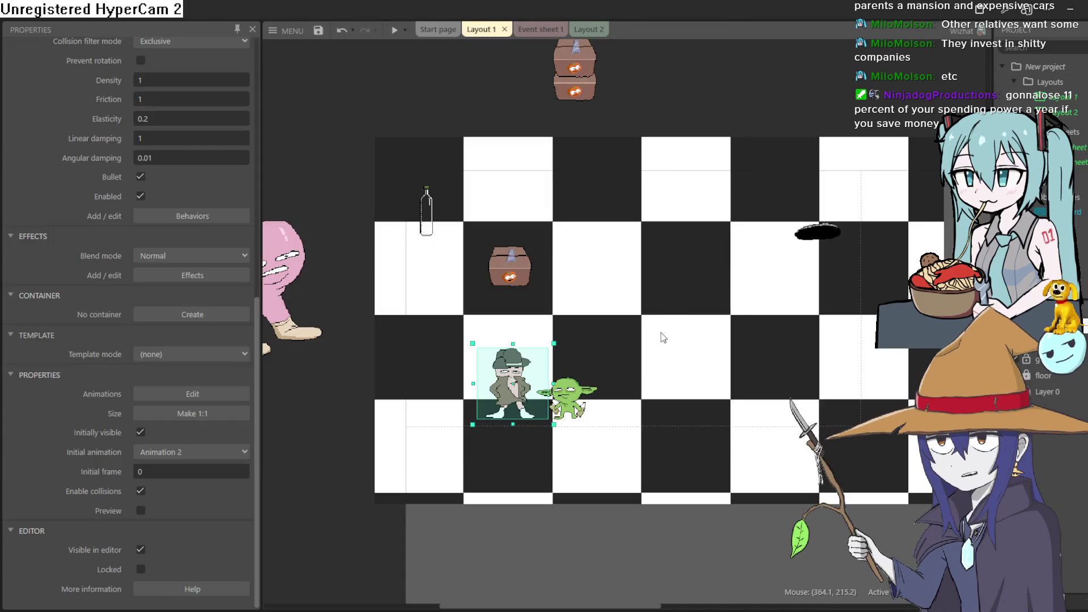
Step: Zoom and pan the Layout 1 scene, then bring up Event sheet 1
scroll(506, 374, up, 3)
scroll(510, 371, down, 3)
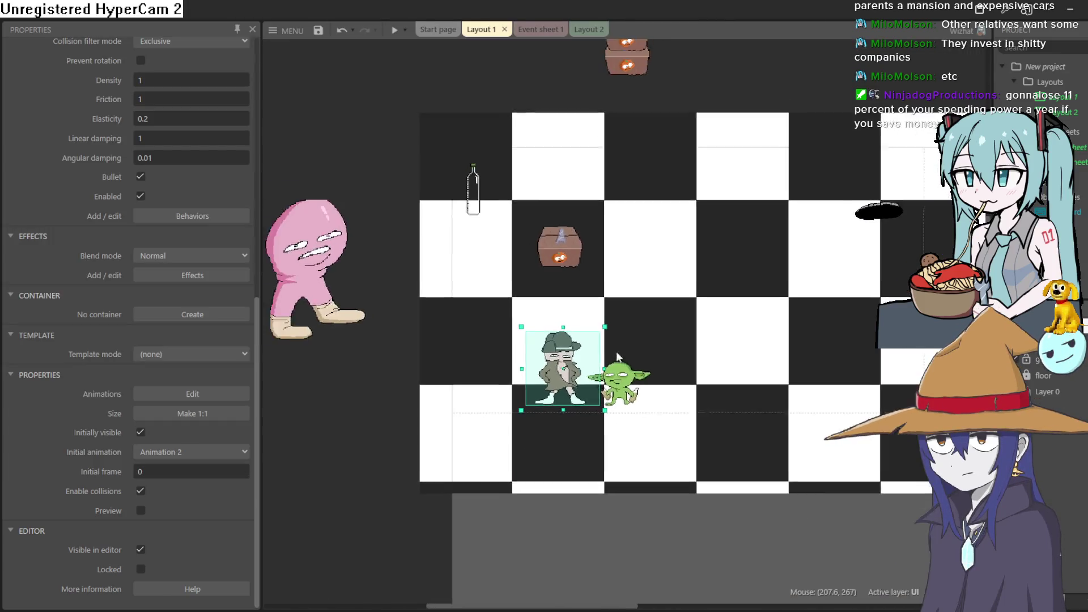
scroll(601, 388, up, 3)
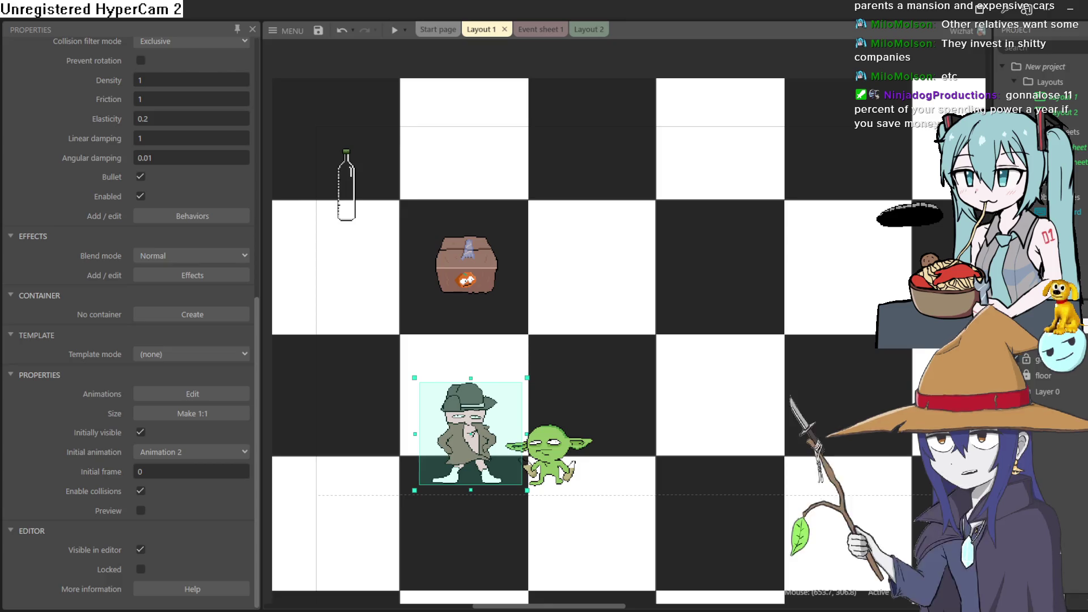
mouse_move(606, 188)
mouse_down()
mouse_move(617, 178)
mouse_move(594, 141)
mouse_up()
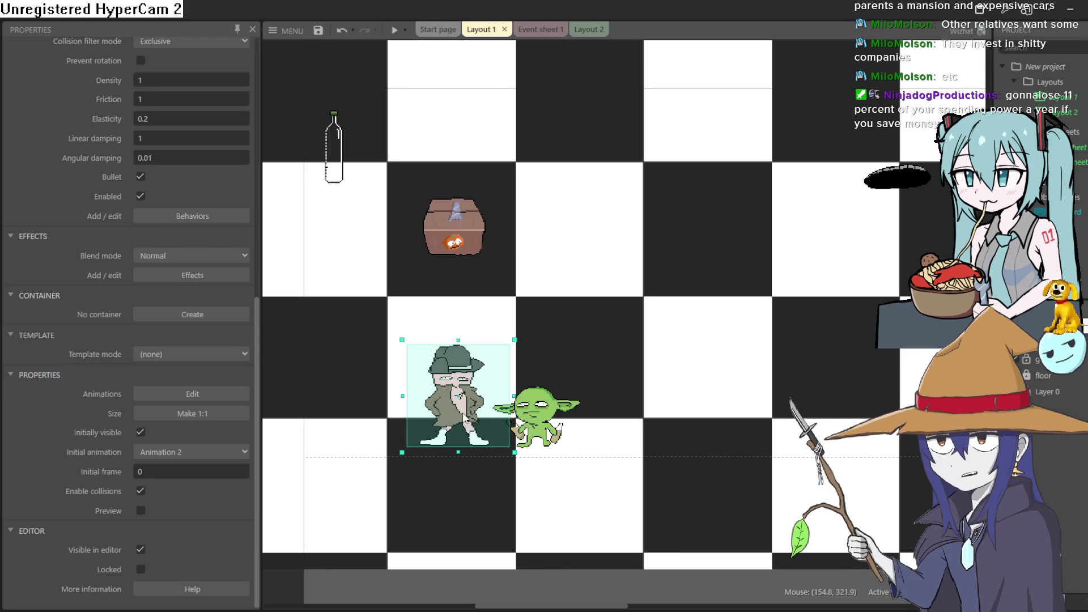
click(541, 29)
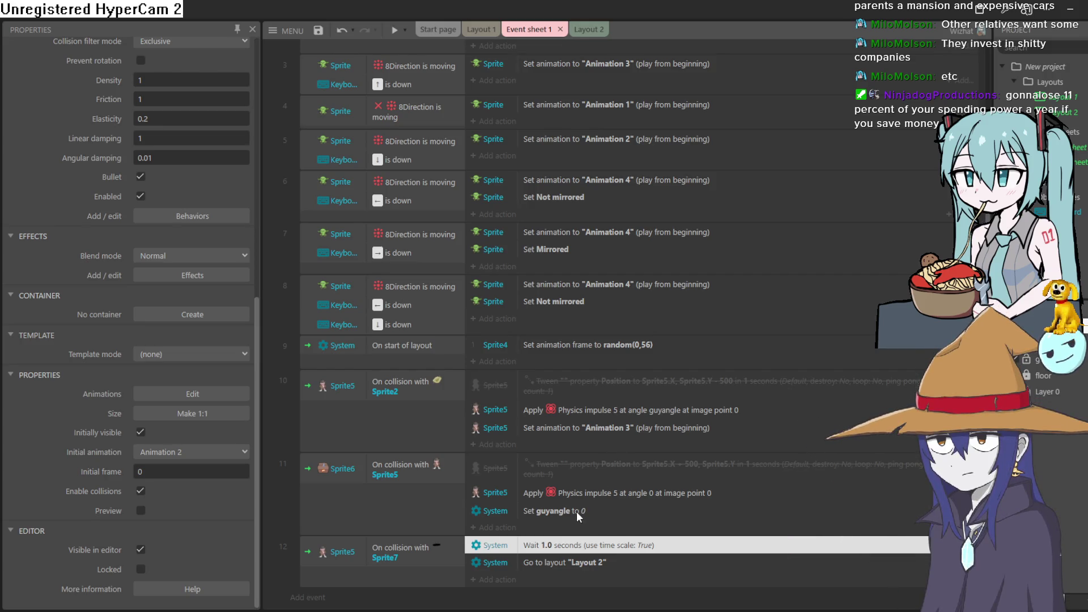
Step: Lower the impulse in the Sprite6 collision event from 5 to 2
double_click(579, 494)
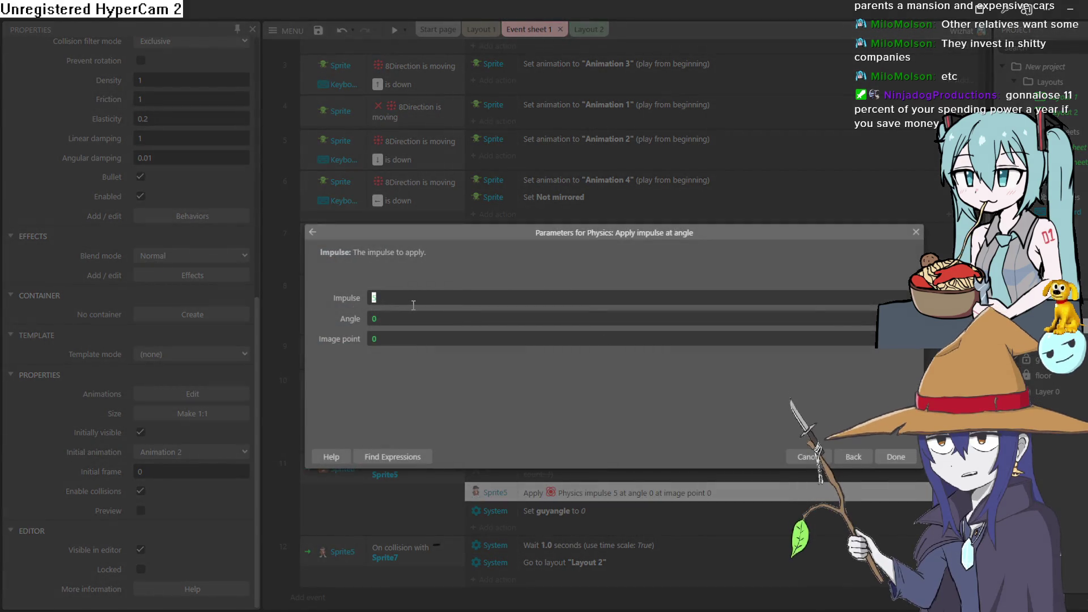
text(2)
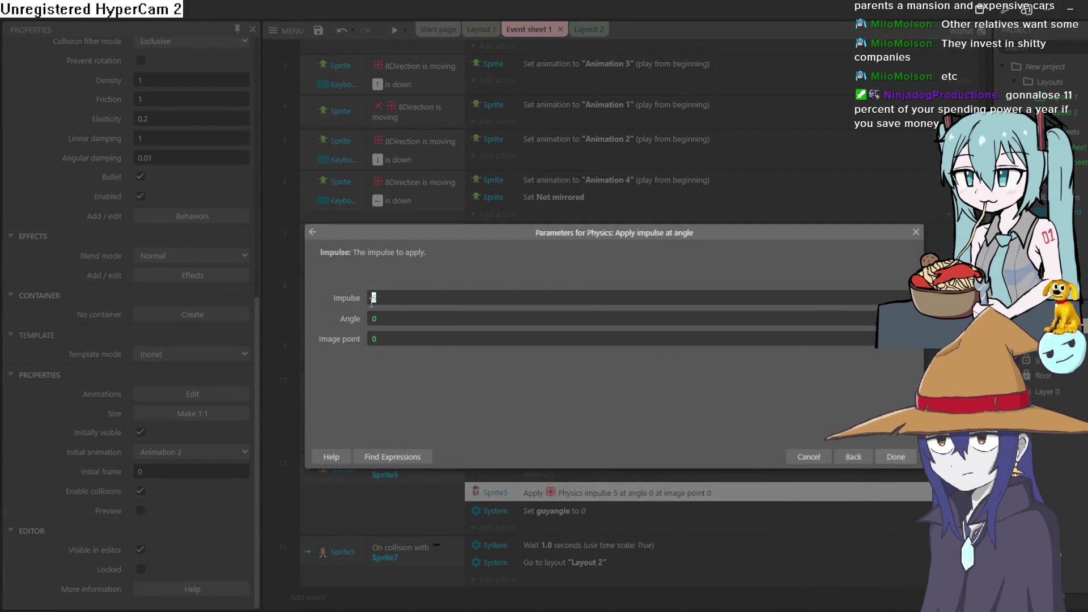
click(885, 459)
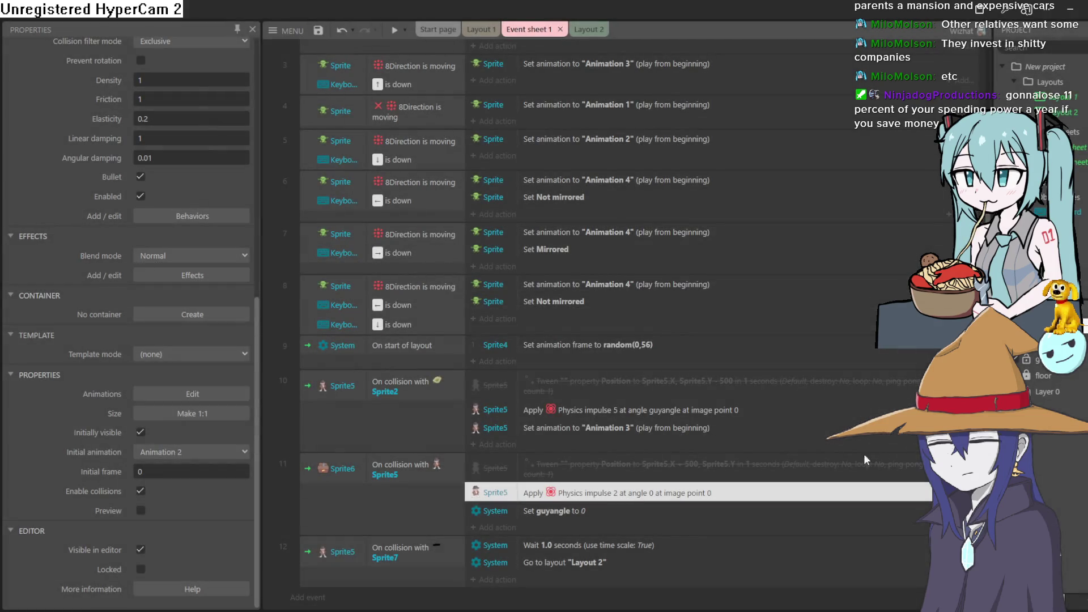
Step: Check the Sprite2 collision event's impulse setting and start a preview run
double_click(608, 412)
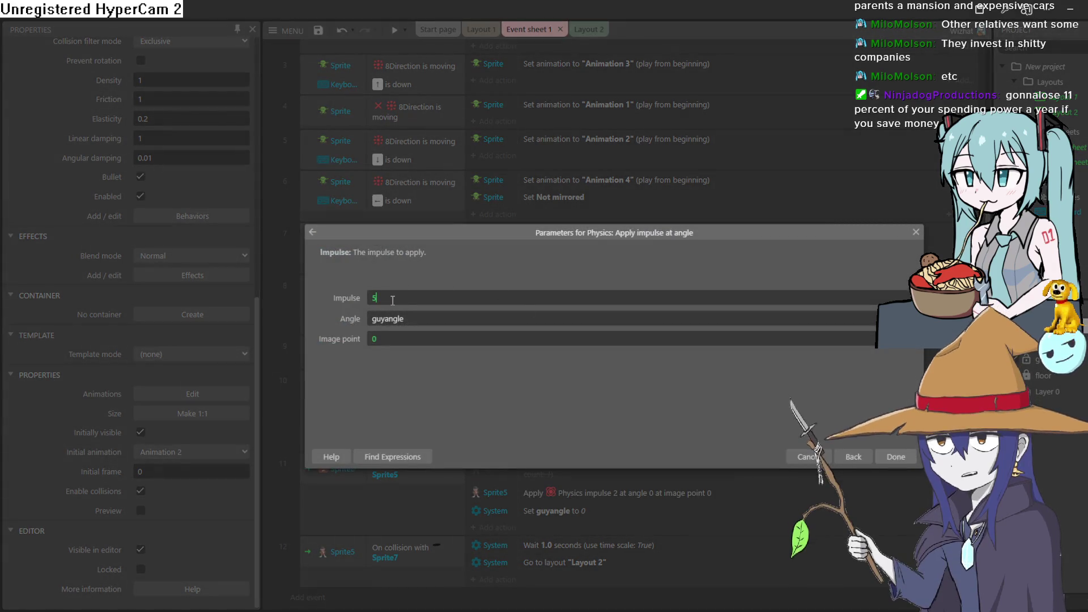
click(890, 457)
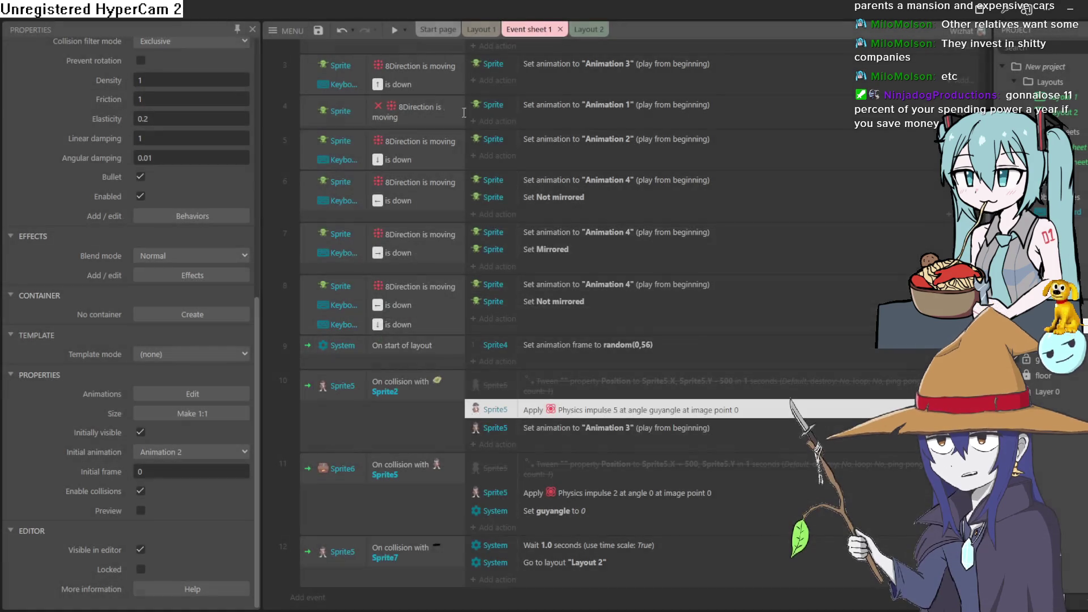
click(399, 33)
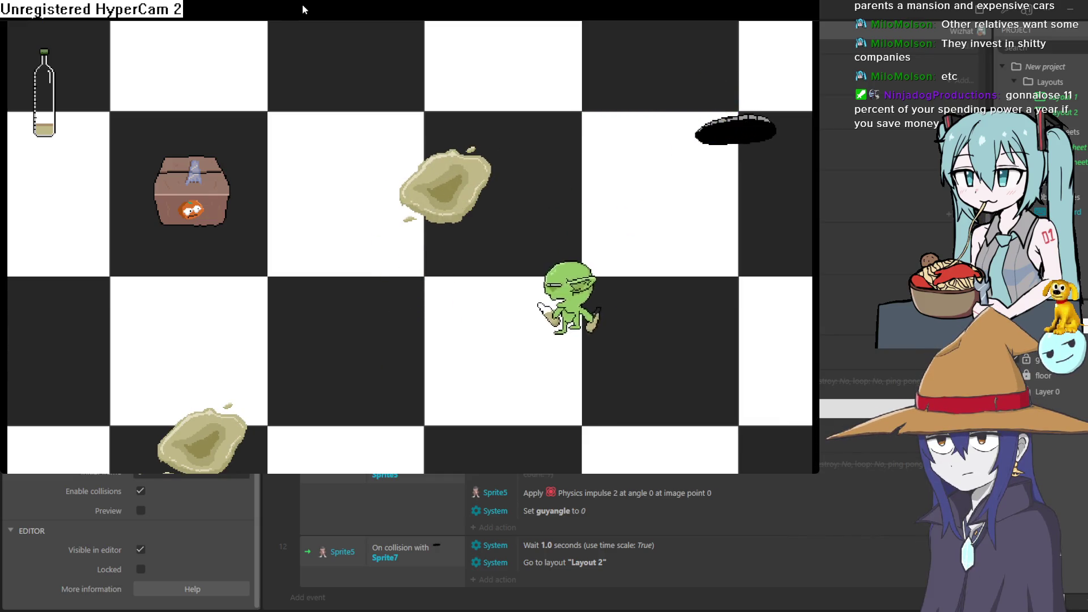
Step: Close the game preview to return to Event sheet 1
key(alt+F4)
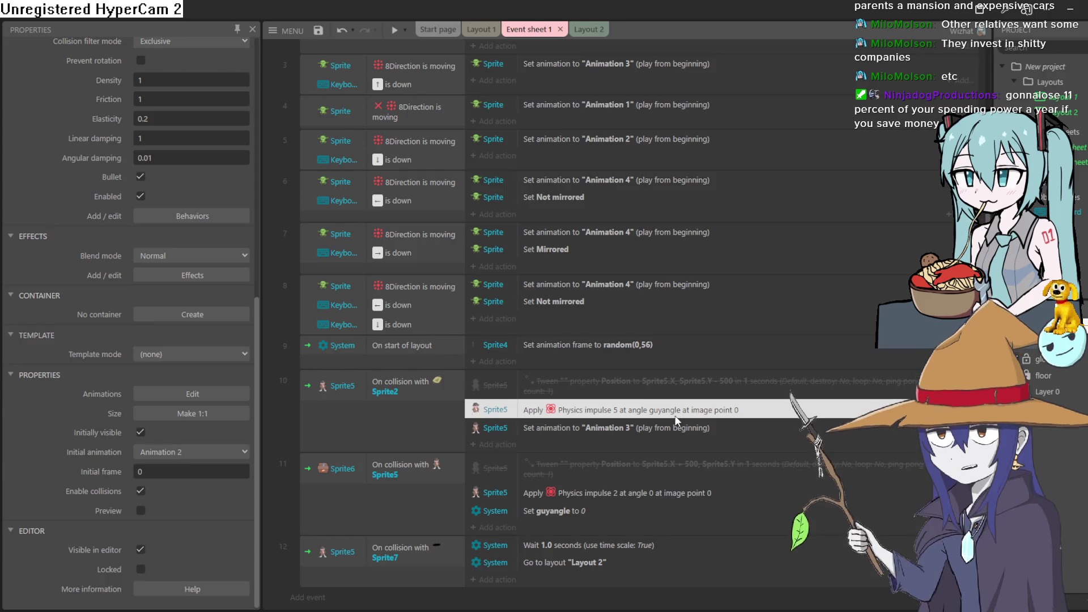
Step: Drag the black hole sprite lower in Layout 1 and start a test run
click(487, 32)
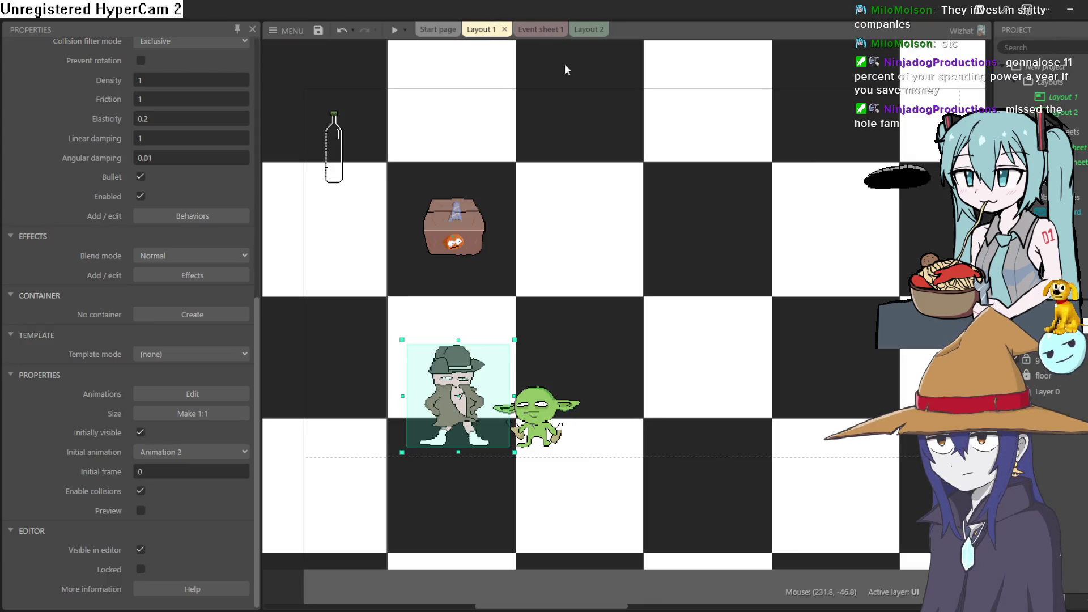
drag(897, 177, 896, 223)
click(392, 32)
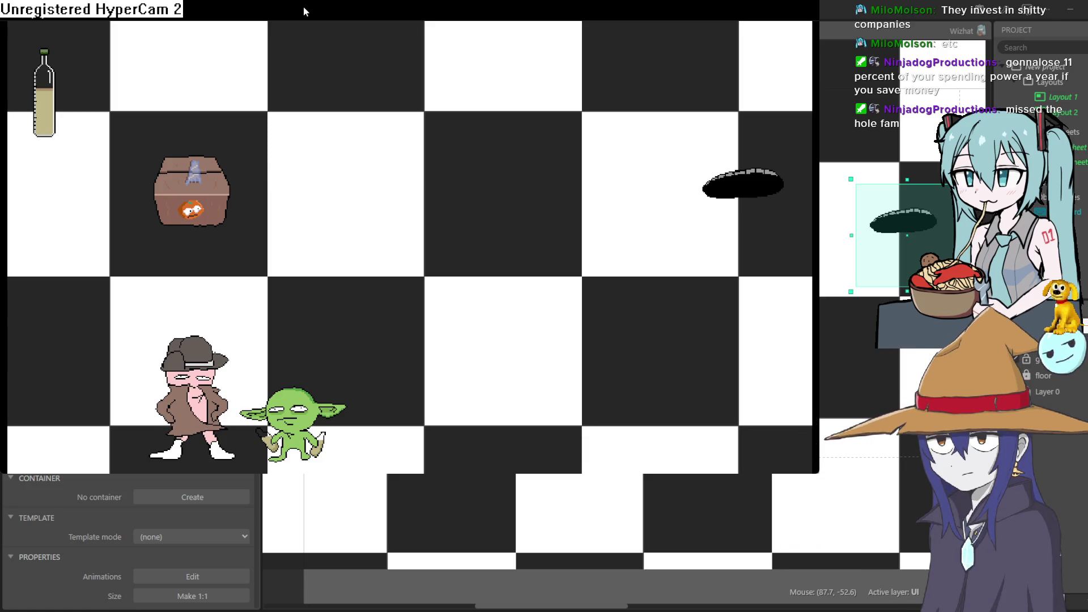
Step: Walk the goblin up, right, then down-left to the U win screen, and close the preview
key(Up)
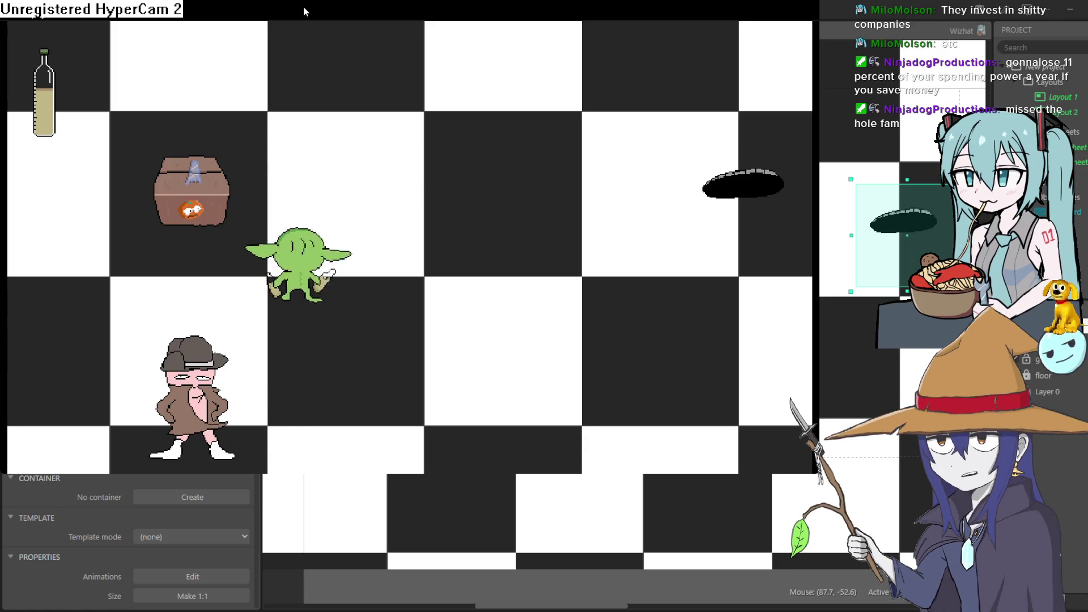
key(Right)
key(Right)
key(Up)
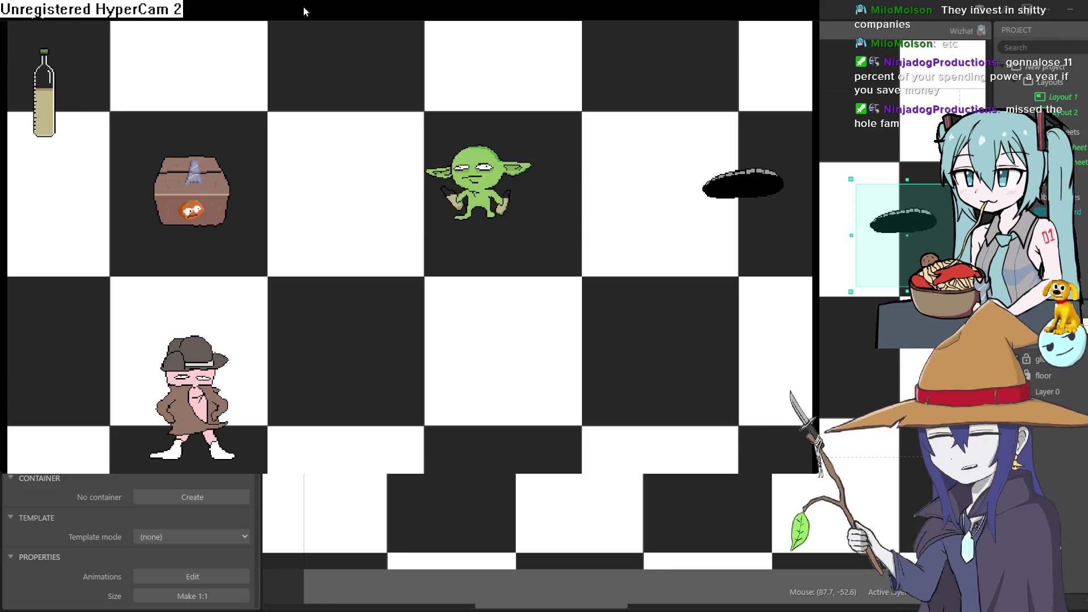
key(Down)
key(Left)
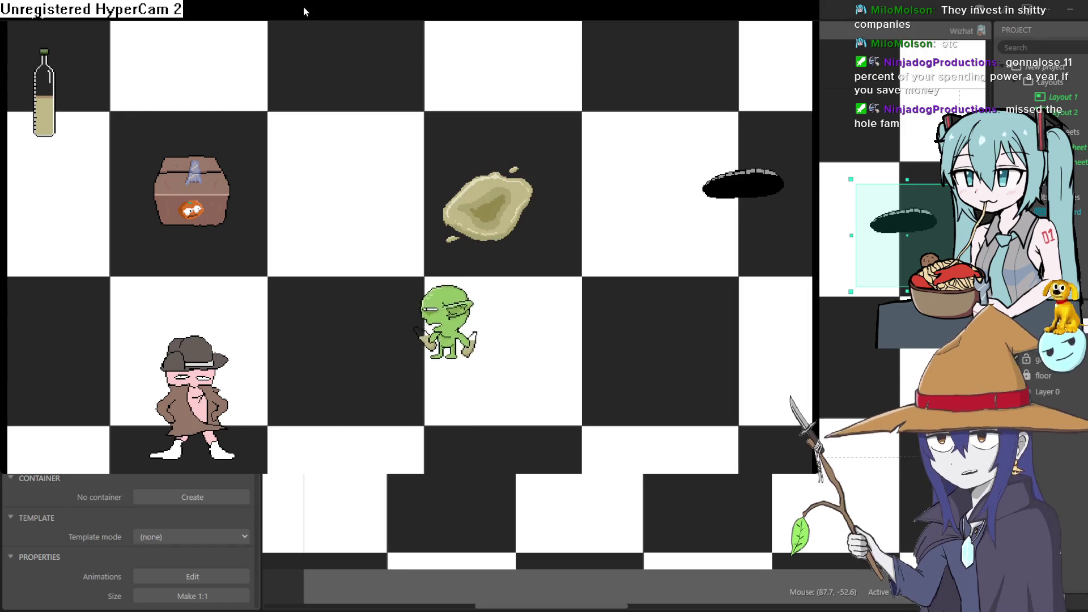
key(Left)
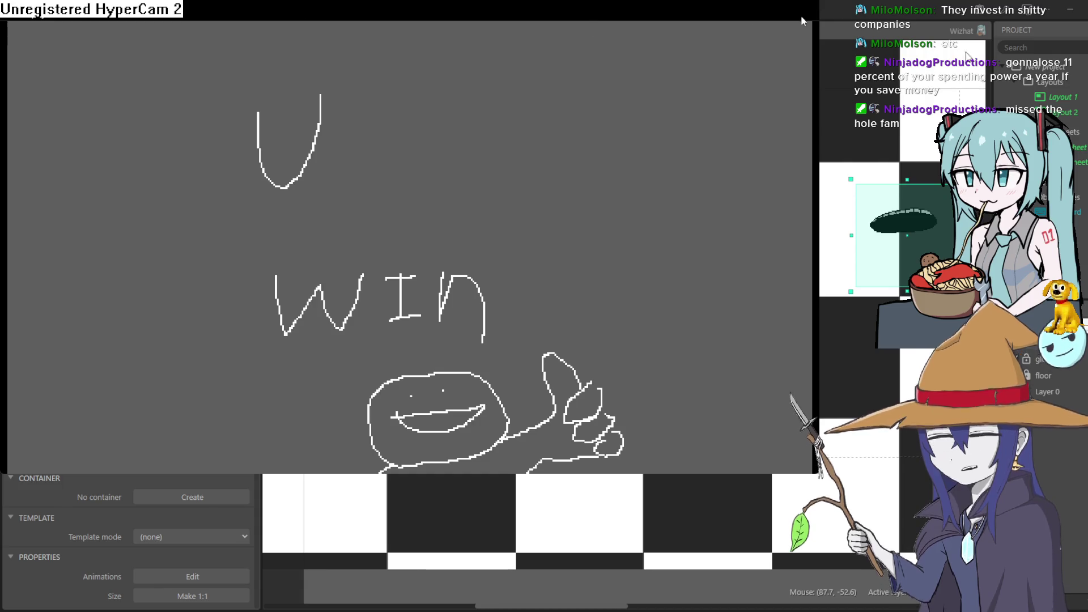
key(alt+F4)
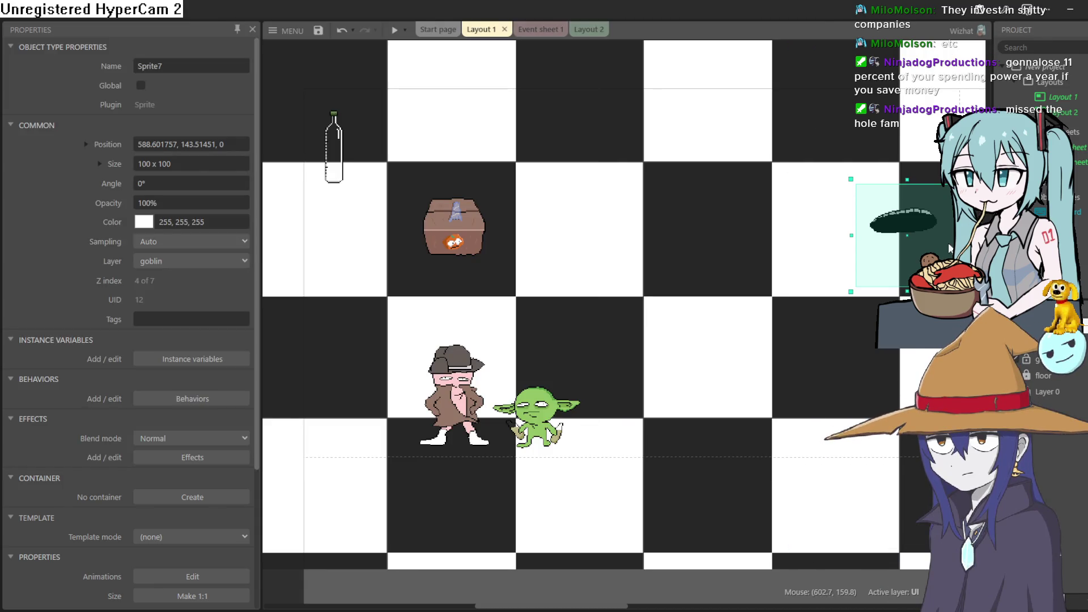
Step: Nudge the black hole slightly higher, review Event sheet 1 and Layout 2, then switch to Aseprite
drag(927, 226, 924, 212)
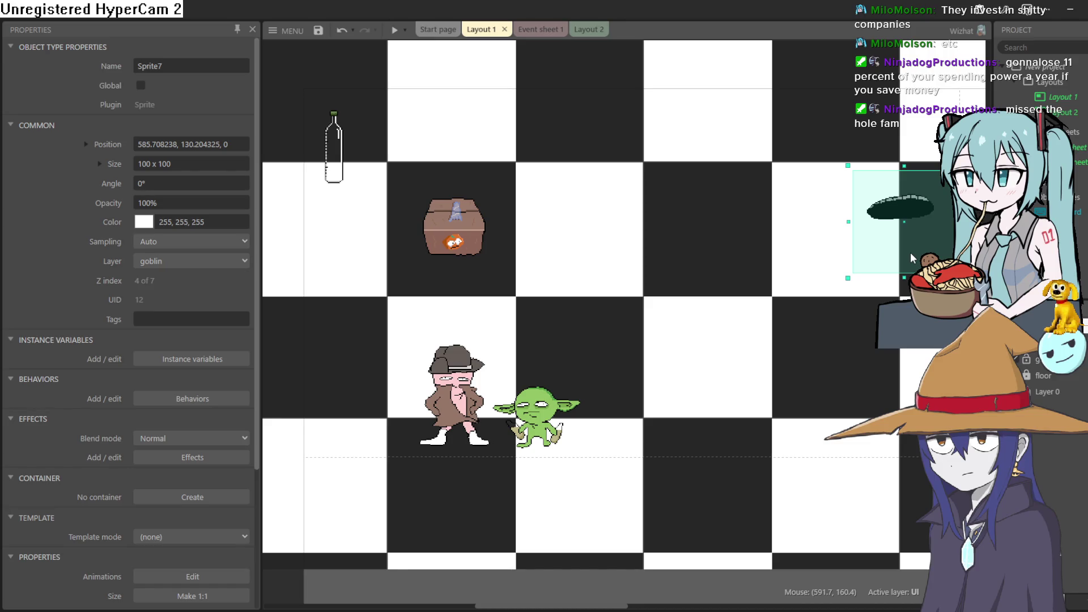
click(544, 32)
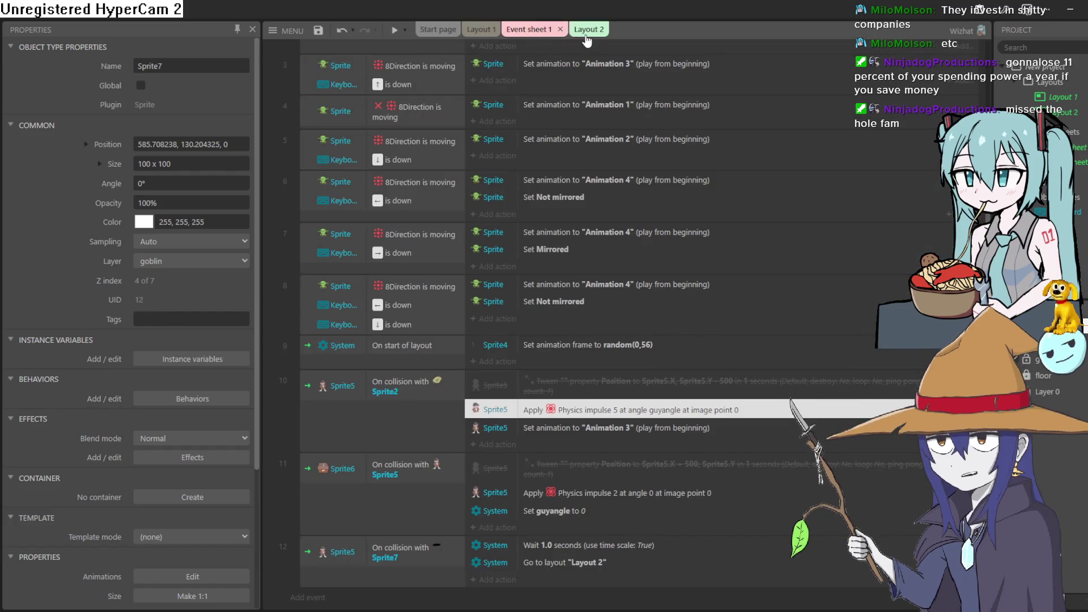
click(588, 30)
click(528, 32)
click(478, 29)
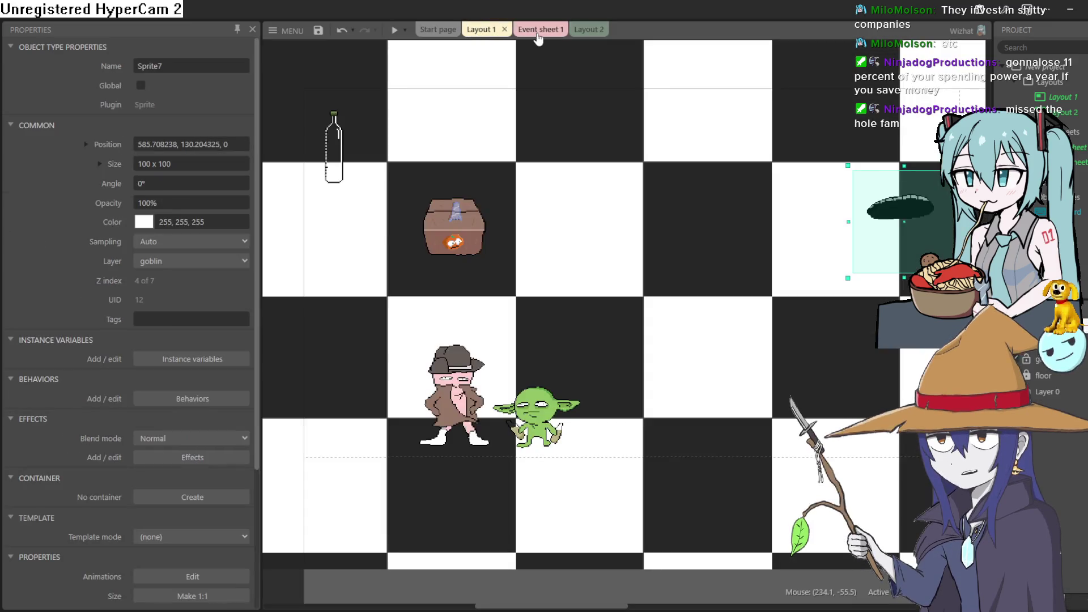
click(541, 29)
click(478, 29)
click(544, 30)
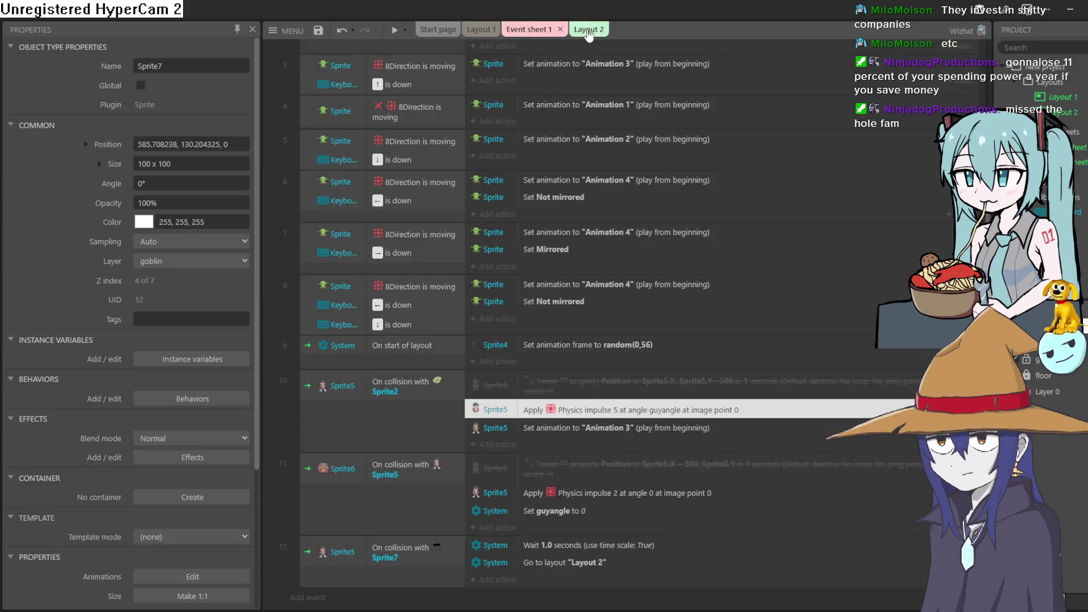
click(589, 29)
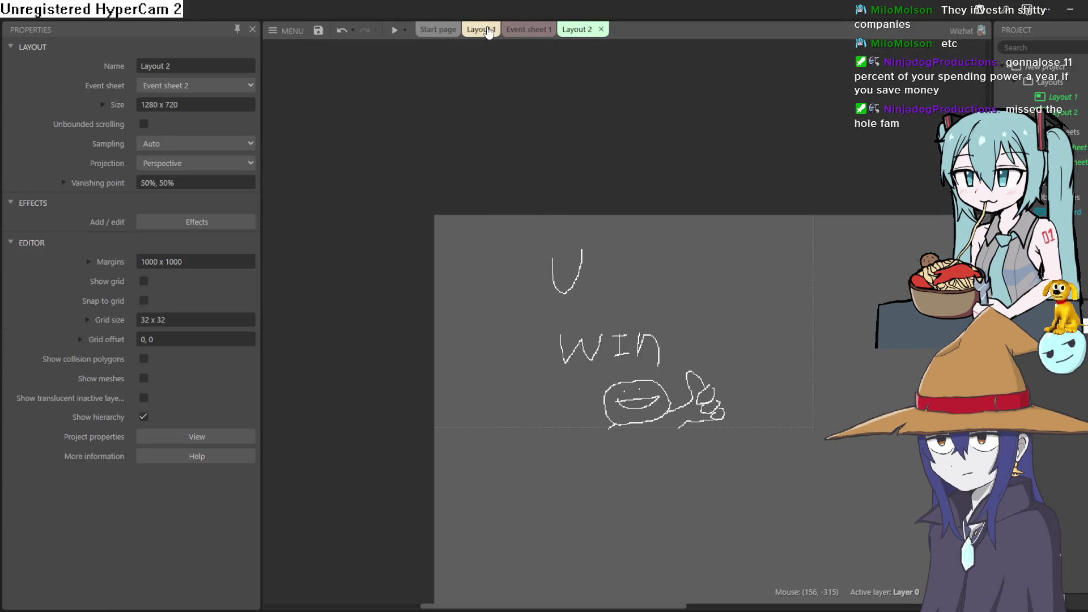
click(489, 32)
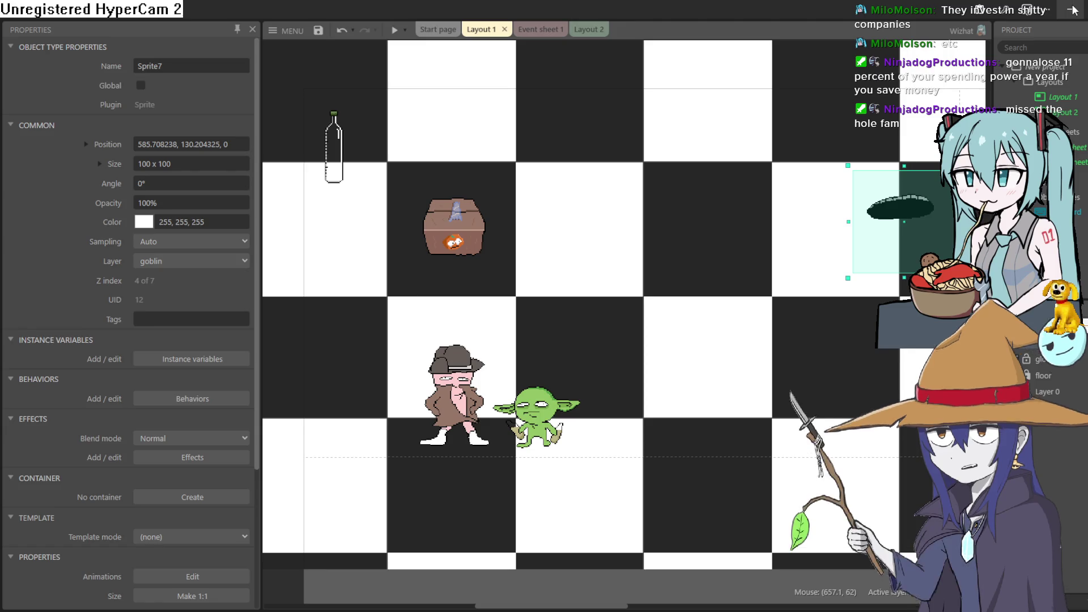
key(alt+Tab)
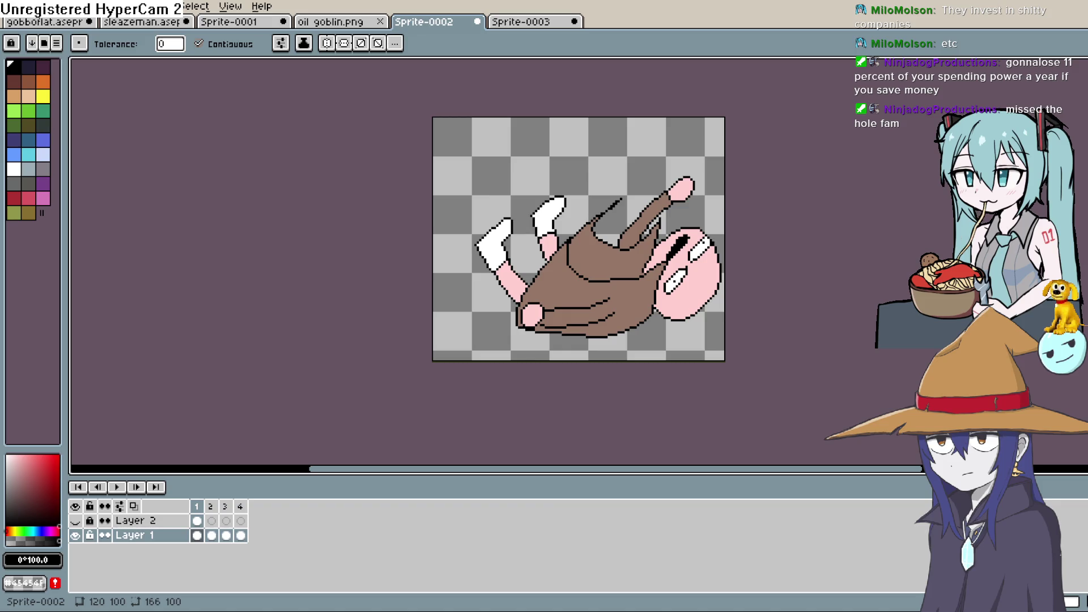
key(alt+Tab)
key(alt+Tab)
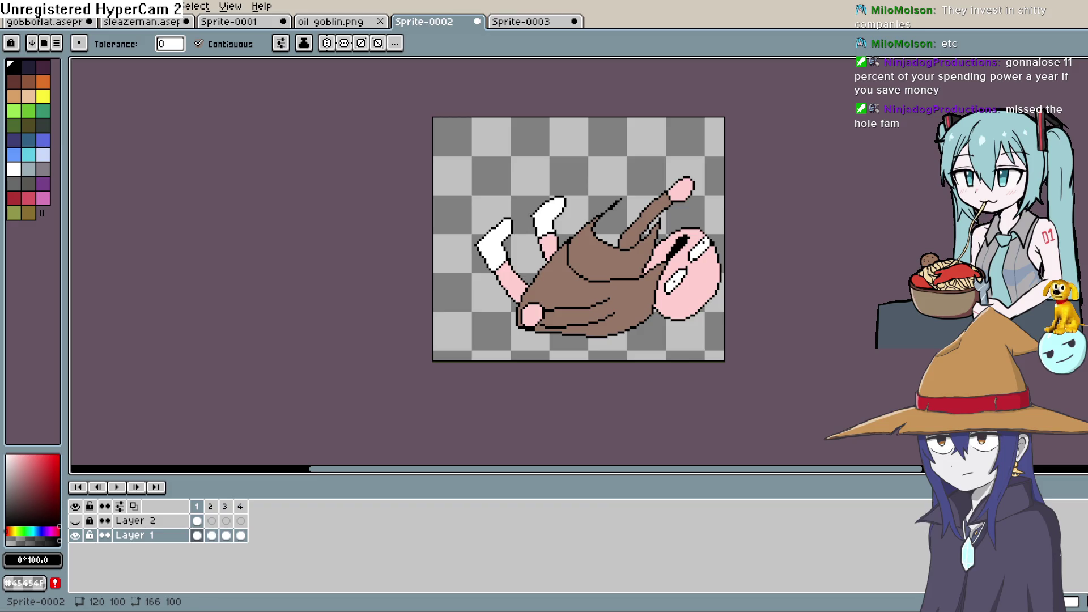
click(492, 22)
click(437, 25)
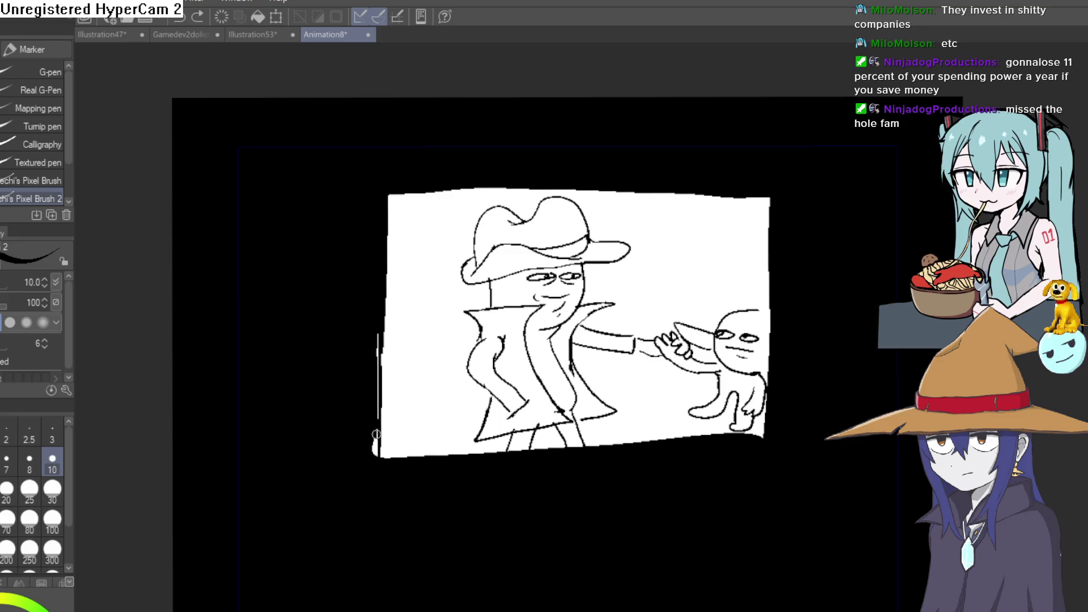
Step: Paint black over the paper's left, bottom and upper-left edges, raising the marker size to 20
drag(506, 483, 440, 389)
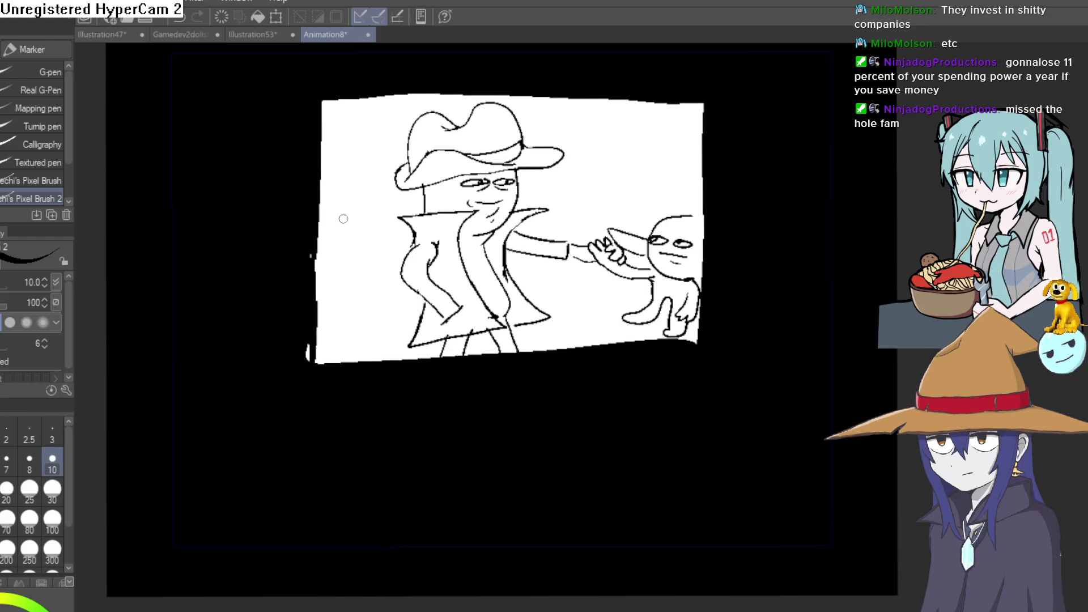
mouse_move(317, 170)
mouse_down()
mouse_move(321, 133)
mouse_move(317, 279)
mouse_up()
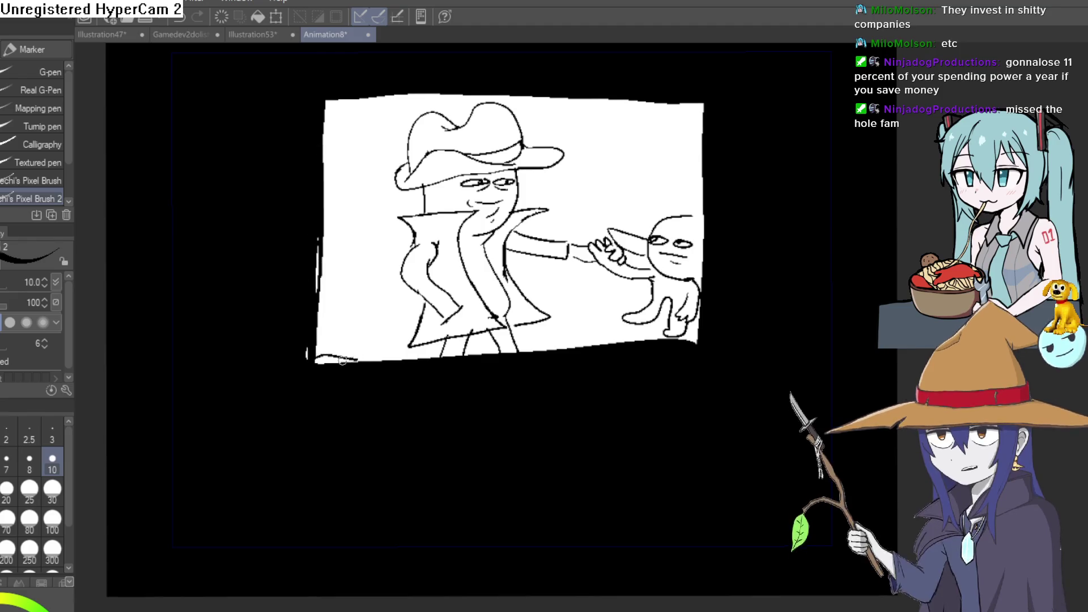
mouse_move(357, 359)
mouse_down()
mouse_move(329, 358)
mouse_move(444, 356)
mouse_up()
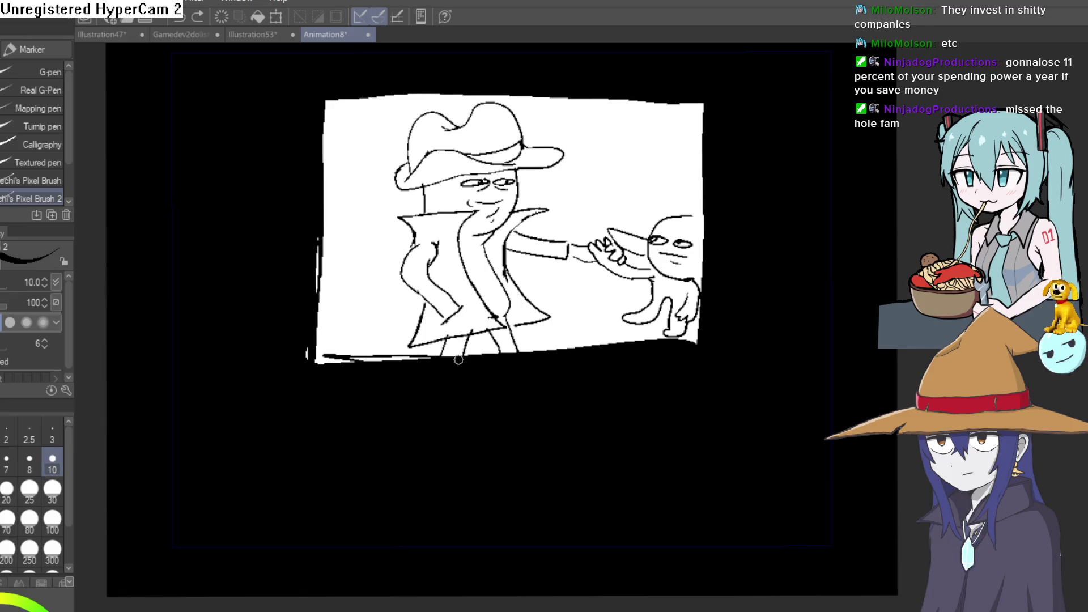
drag(743, 272, 623, 193)
scroll(623, 193, down, 3)
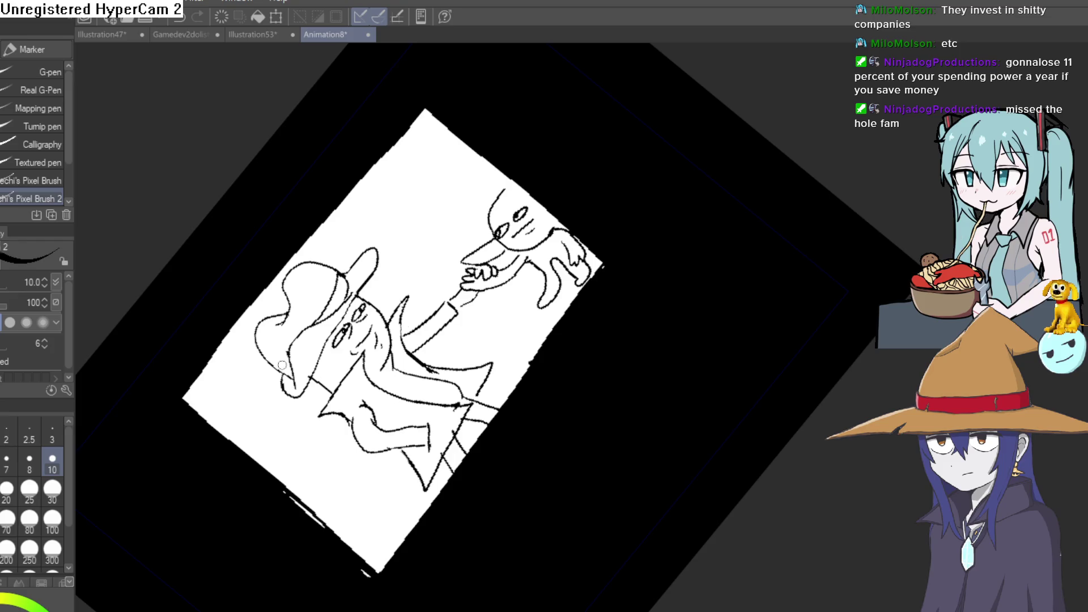
click(6, 488)
scroll(624, 342, down, 3)
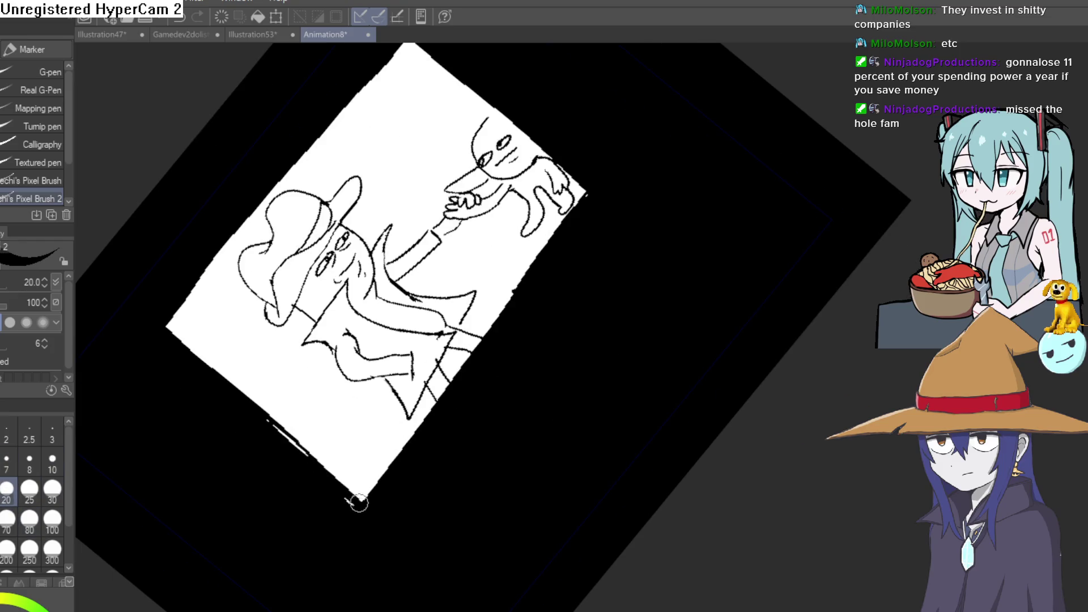
mouse_move(358, 503)
mouse_down()
mouse_move(425, 427)
mouse_move(592, 178)
mouse_up()
scroll(595, 175, up, 3)
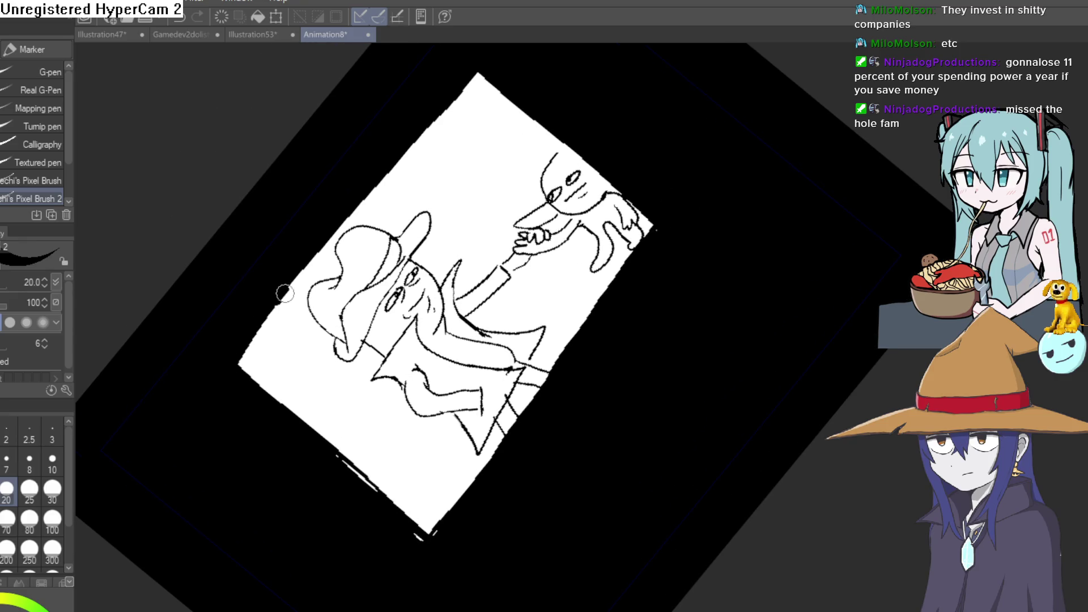
drag(285, 293, 369, 190)
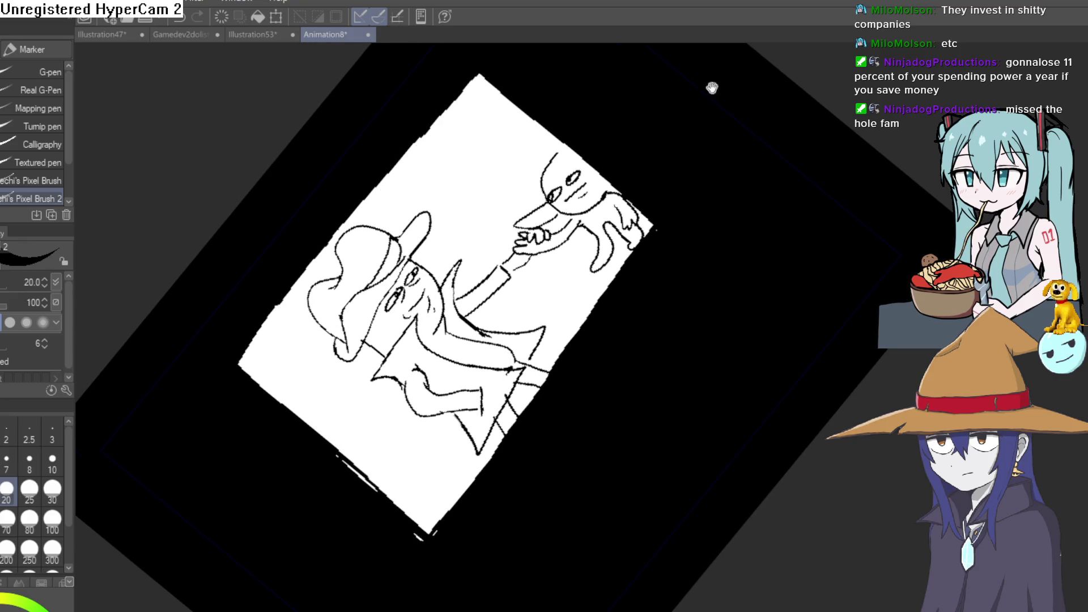
Step: Black out the paper's whole right edge, then rotate the canvas view back to level
mouse_move(777, 359)
mouse_down()
mouse_move(789, 355)
mouse_move(709, 418)
mouse_move(730, 196)
mouse_up()
scroll(642, 164, down, 3)
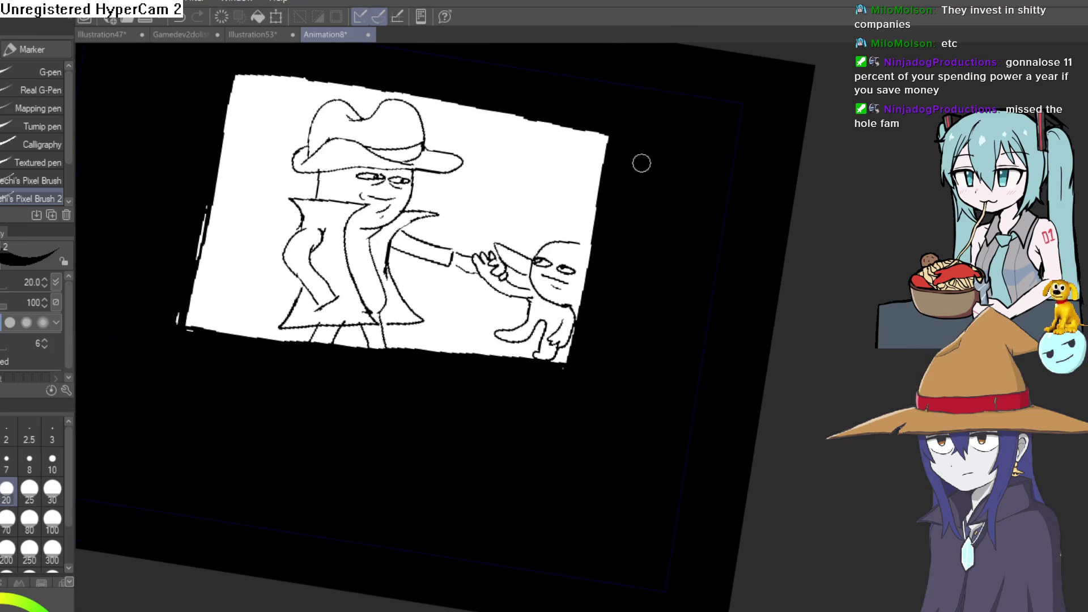
drag(604, 127, 567, 360)
mouse_move(643, 250)
mouse_down()
mouse_move(663, 303)
mouse_move(656, 181)
mouse_up()
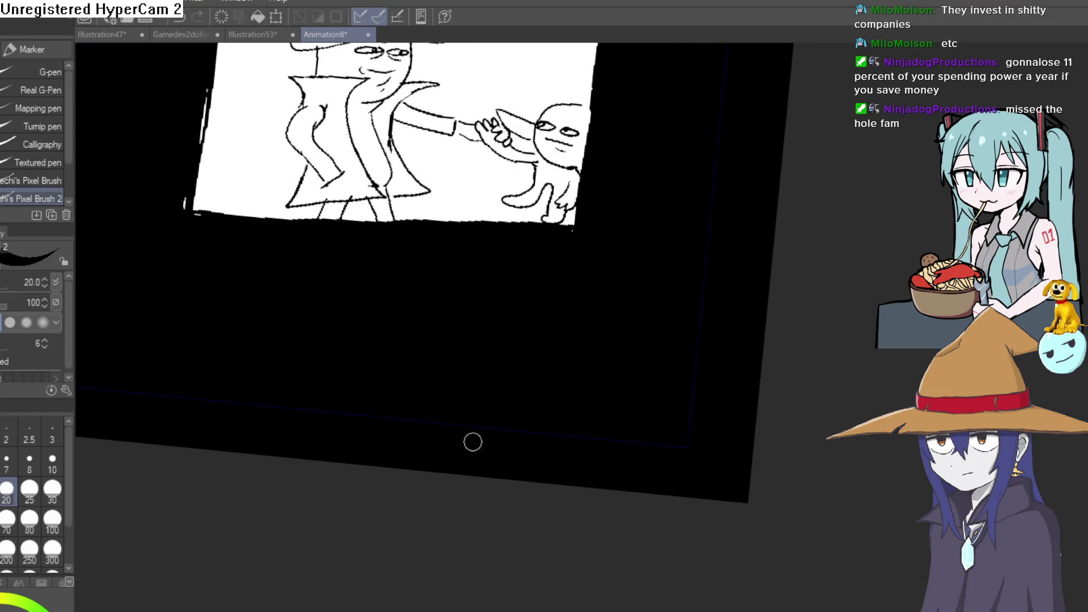
scroll(617, 219, up, 3)
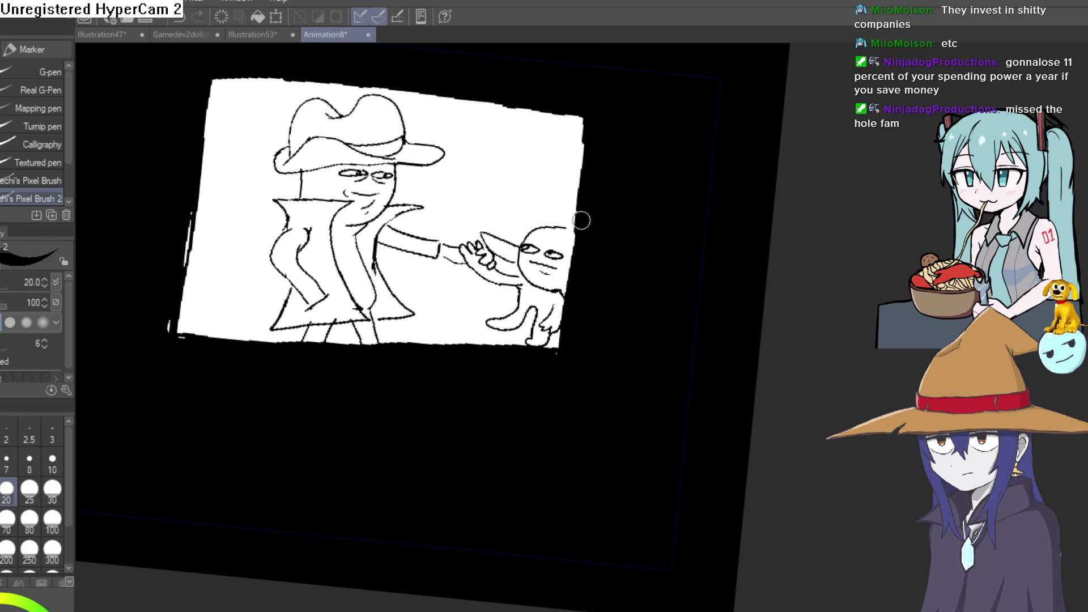
mouse_move(589, 118)
mouse_down()
mouse_move(552, 358)
mouse_move(500, 345)
mouse_move(165, 331)
mouse_up()
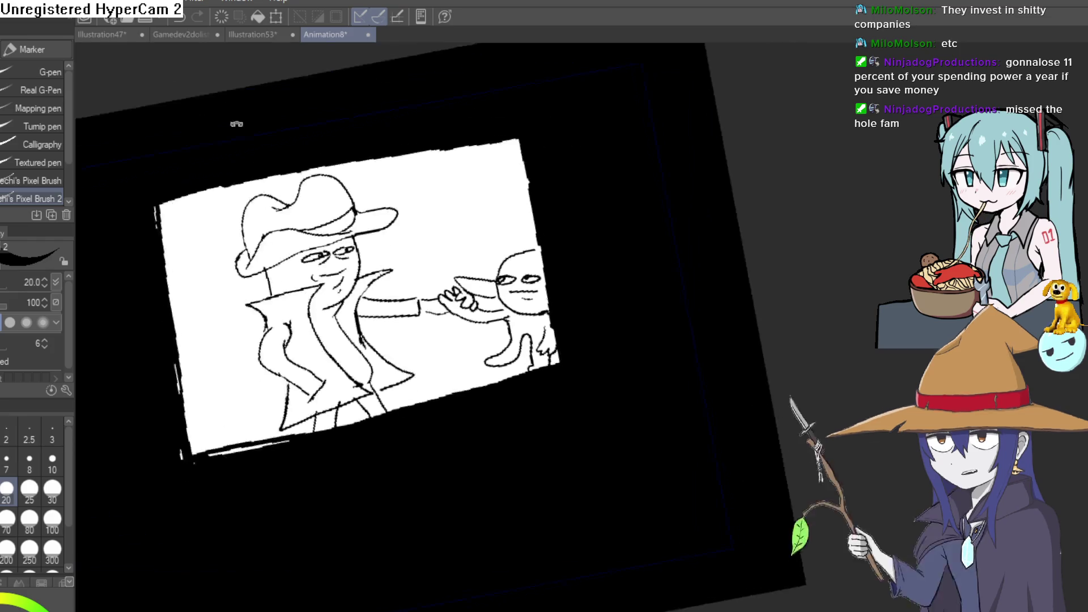
key(-)
key(-)
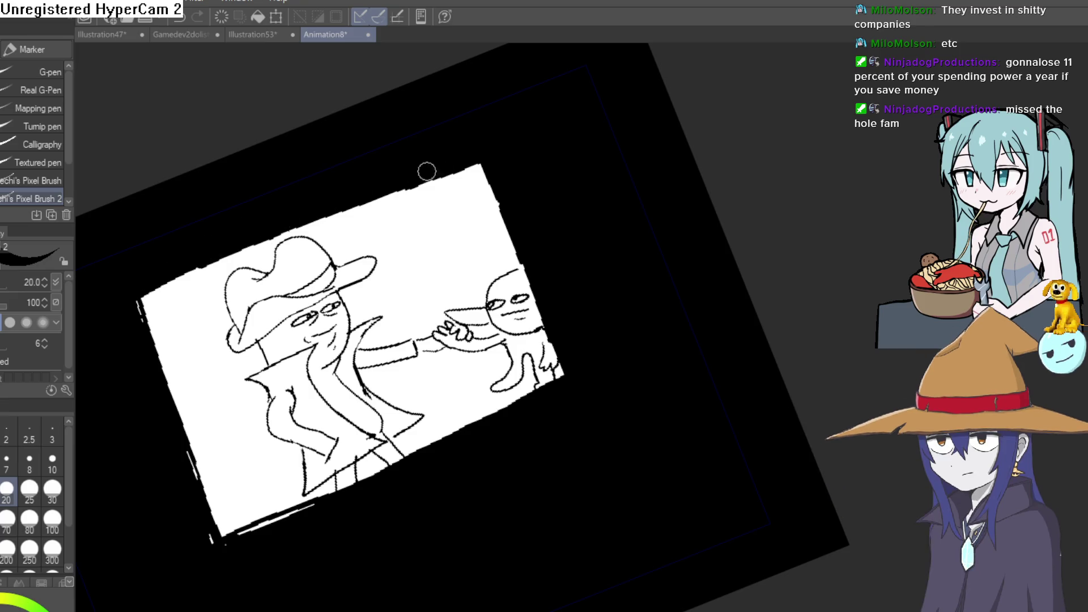
key(^)
key(^)
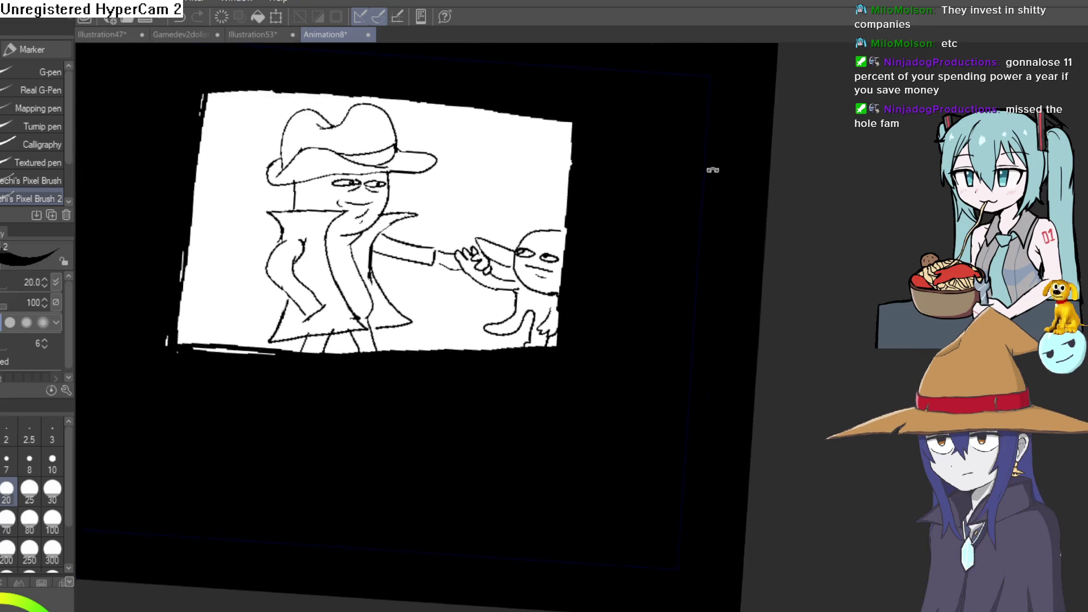
scroll(669, 243, down, 3)
drag(669, 243, 662, 249)
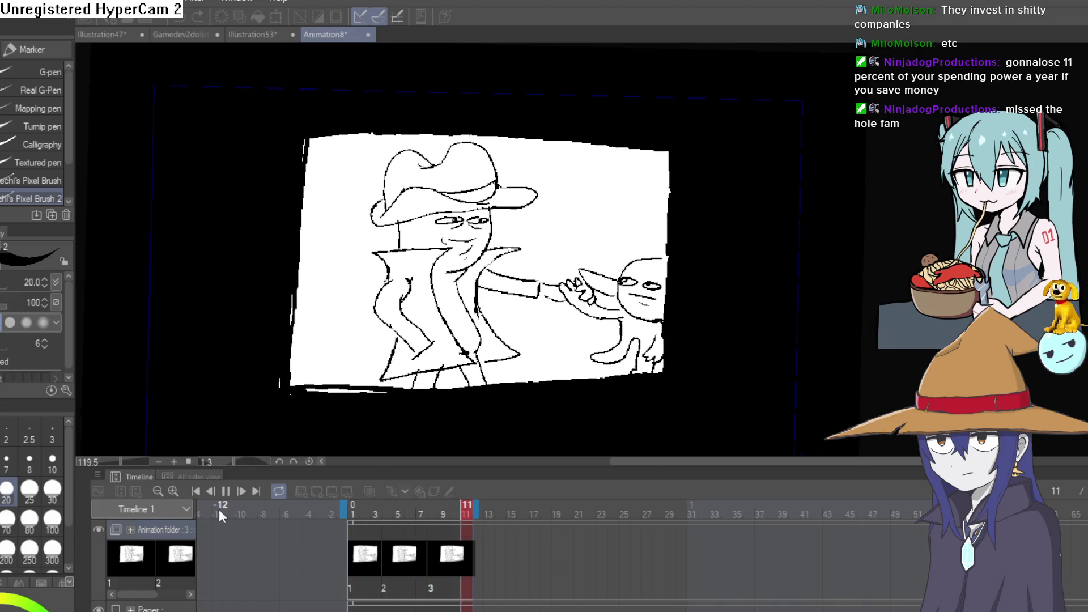
Step: Stop playback, move the end-frame marker from frame 11 to 24, and scrub to frame 15
mouse_move(552, 403)
mouse_down()
mouse_move(485, 409)
mouse_move(483, 395)
mouse_up()
drag(474, 505, 611, 505)
drag(466, 506, 511, 504)
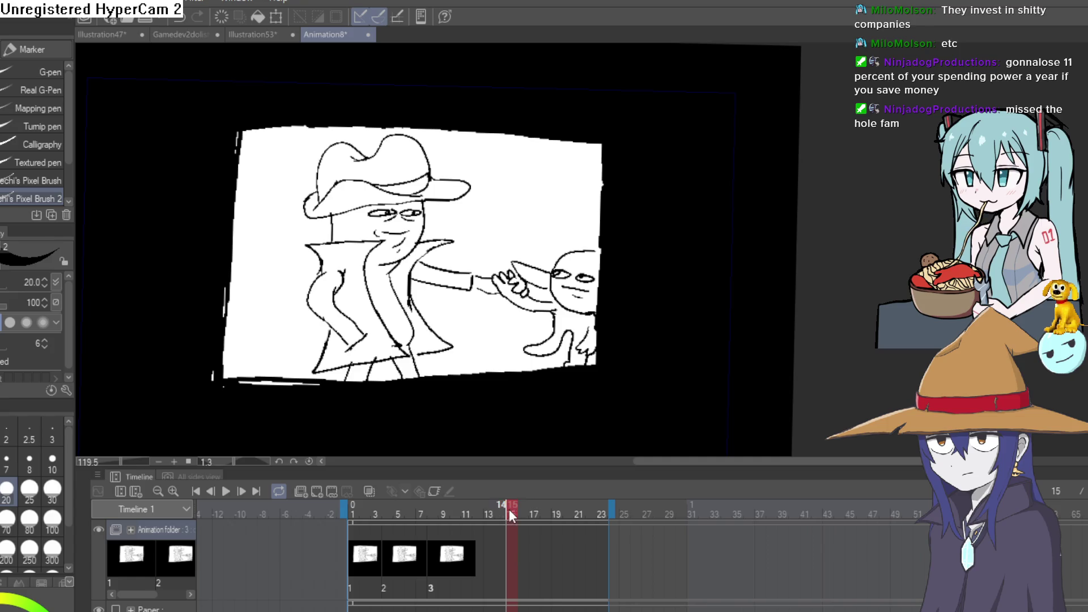
scroll(637, 387, down, 2)
mouse_move(667, 376)
mouse_down()
mouse_move(677, 280)
mouse_move(661, 309)
mouse_move(699, 318)
mouse_move(707, 274)
mouse_move(661, 331)
mouse_up()
scroll(710, 307, up, 3)
scroll(701, 274, down, 2)
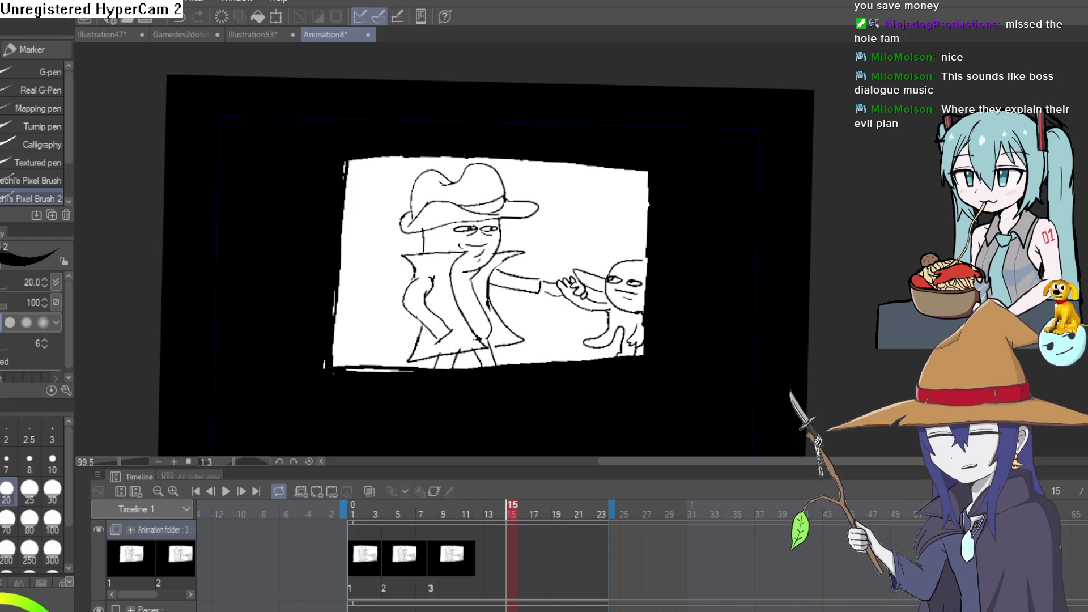
key(alt+Tab)
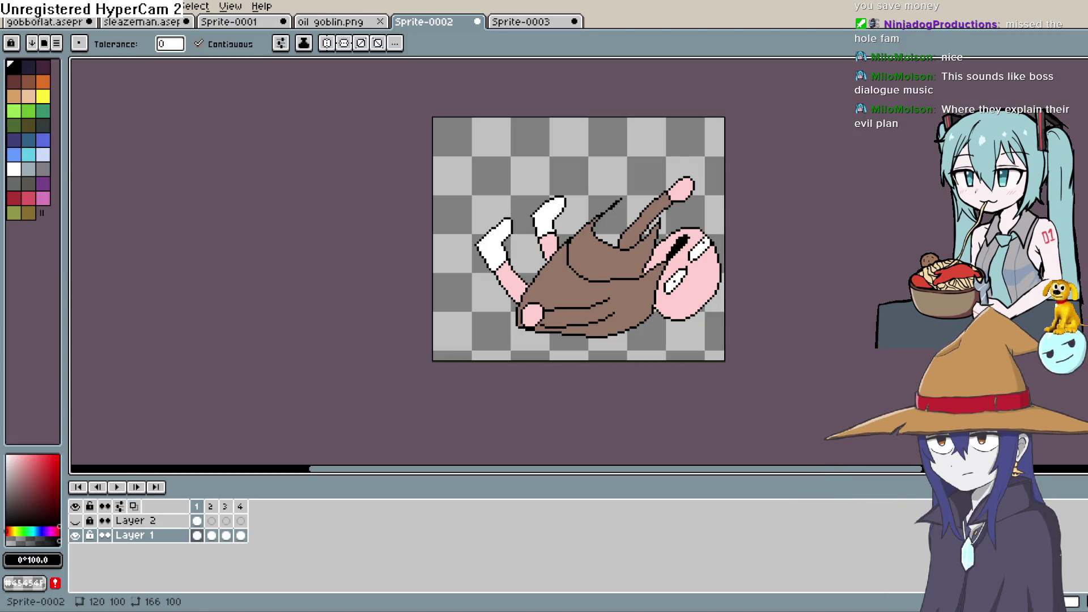
Step: Open Sprite-0020cowpolk.aseprite from the File menu and zoom in on the cowboy sprite
click(333, 24)
click(11, 7)
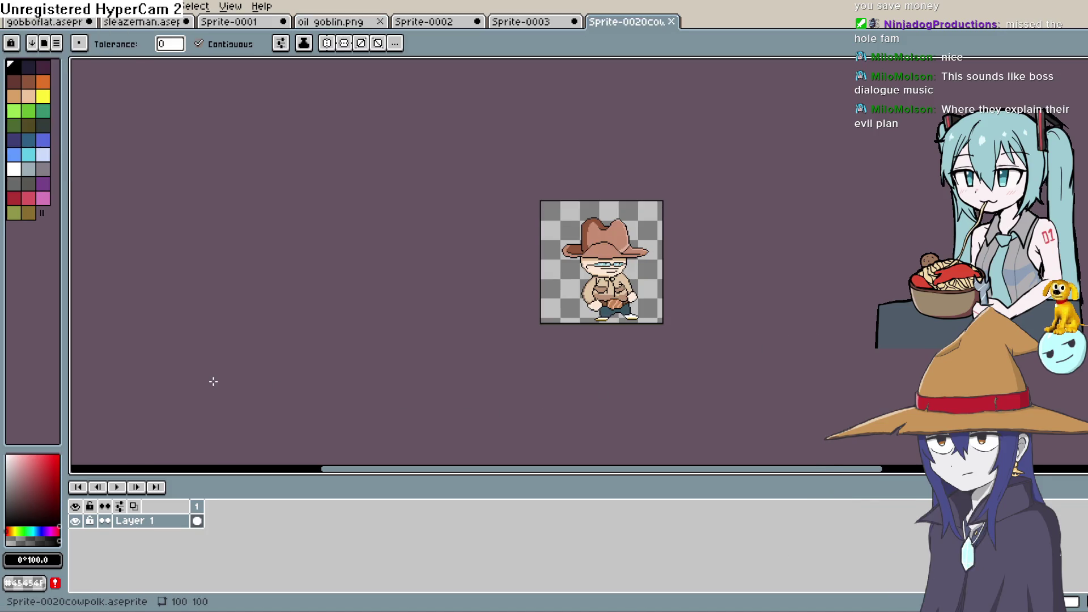
scroll(661, 289, up, 4)
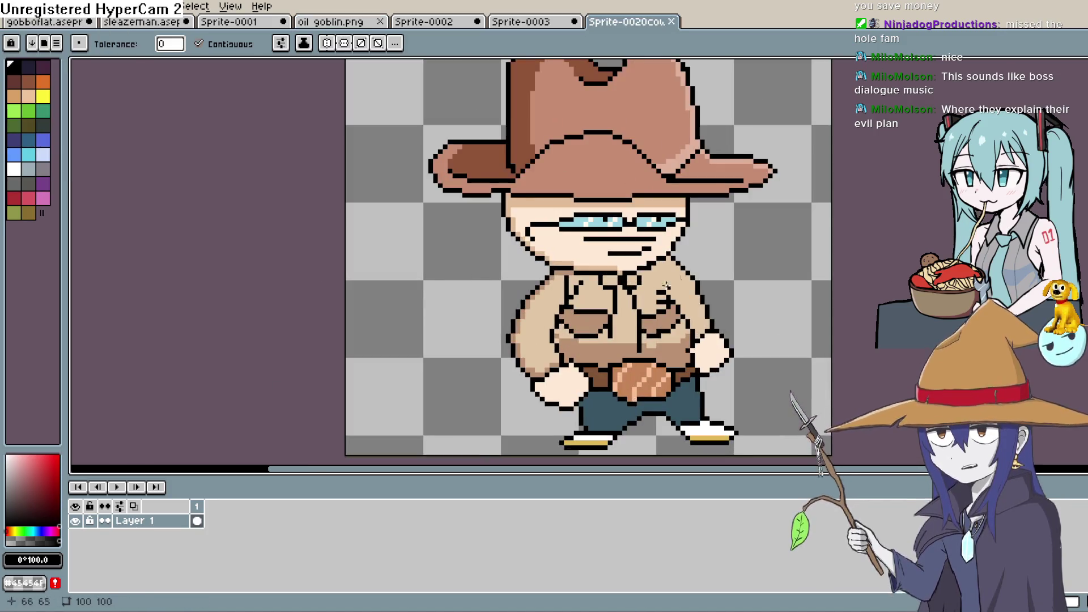
scroll(647, 291, down, 1)
scroll(607, 308, up, 1)
scroll(608, 308, down, 1)
scroll(607, 308, up, 1)
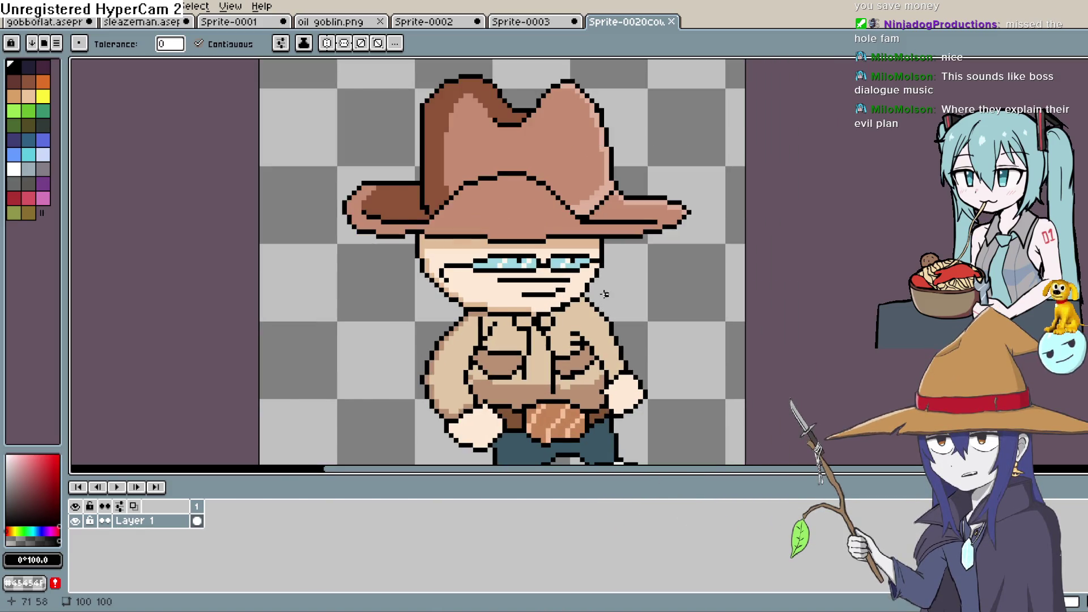
scroll(605, 295, down, 2)
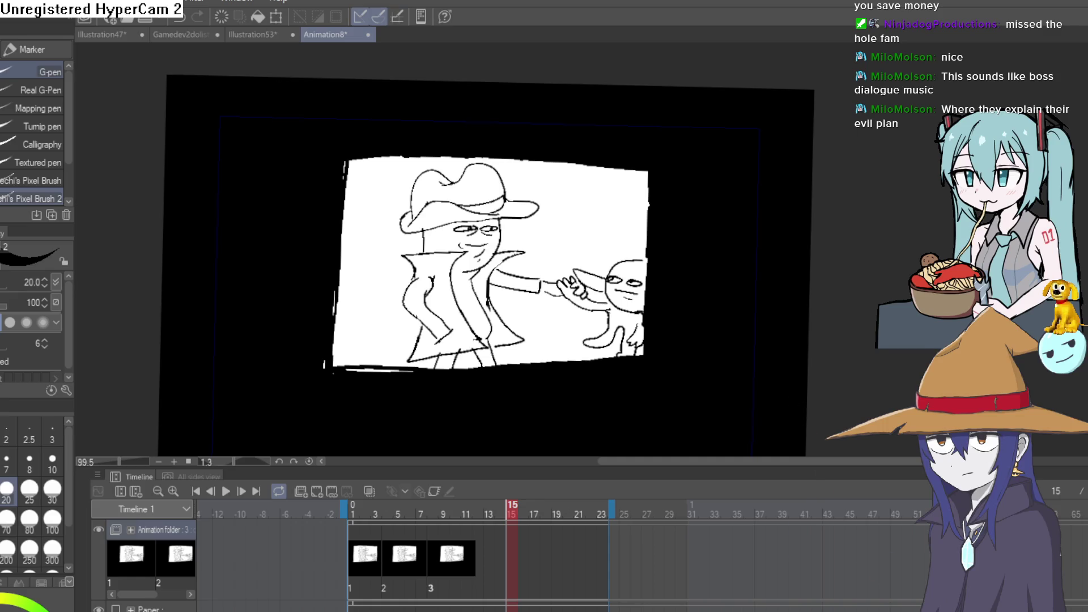
Step: Select the Real G-Pen brush from the sub-tool list
click(40, 89)
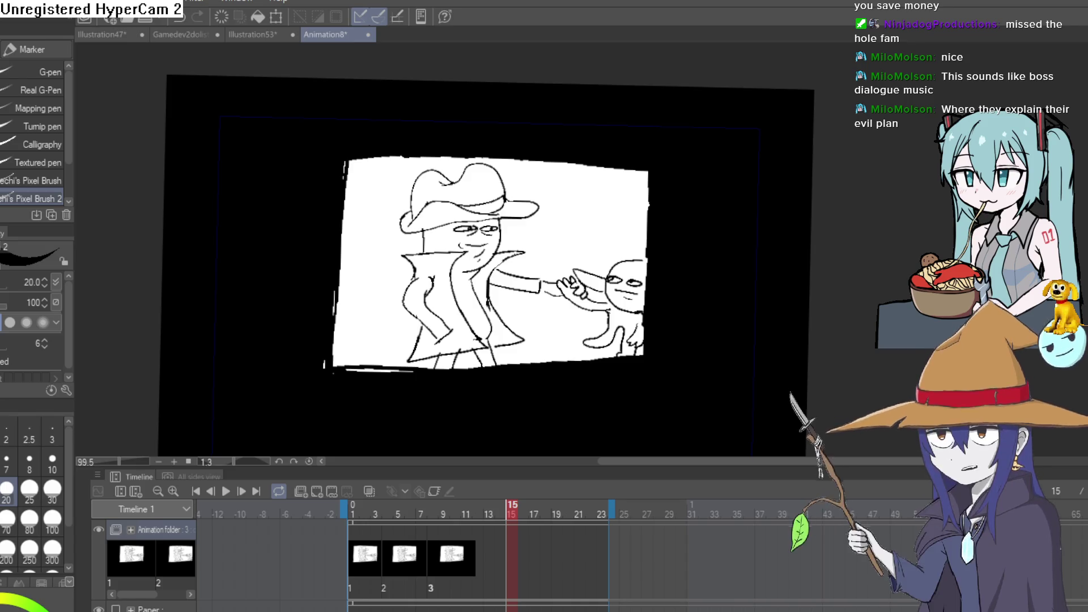
Step: Switch back to the Construct 3 layout editor with the goblin scene
key(alt+Tab)
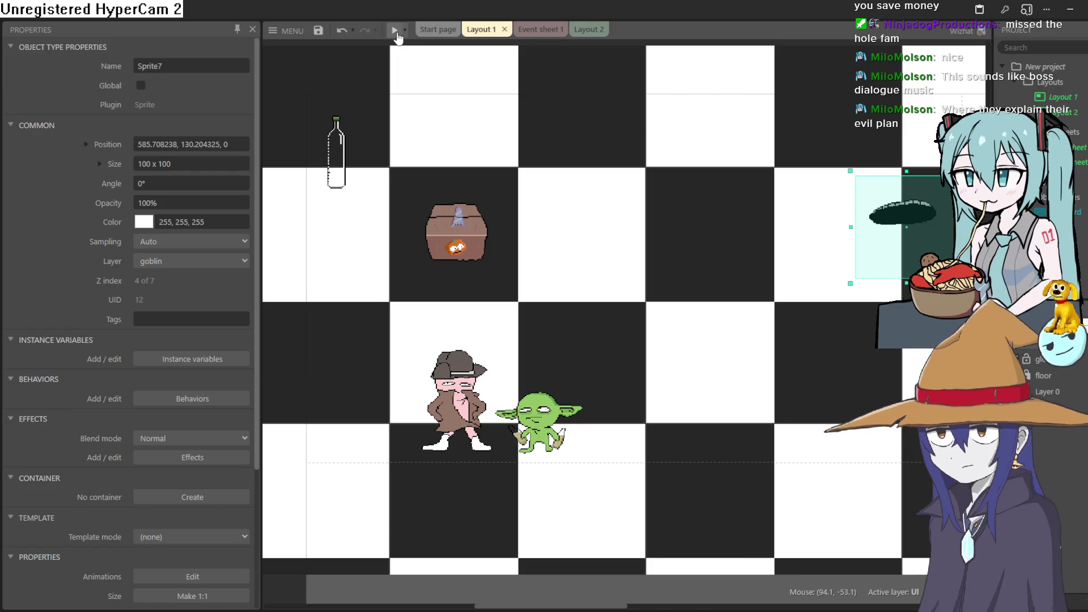
Step: Preview the goblin physics game, then switch to the Layout 2 'U WIN' screen
click(397, 33)
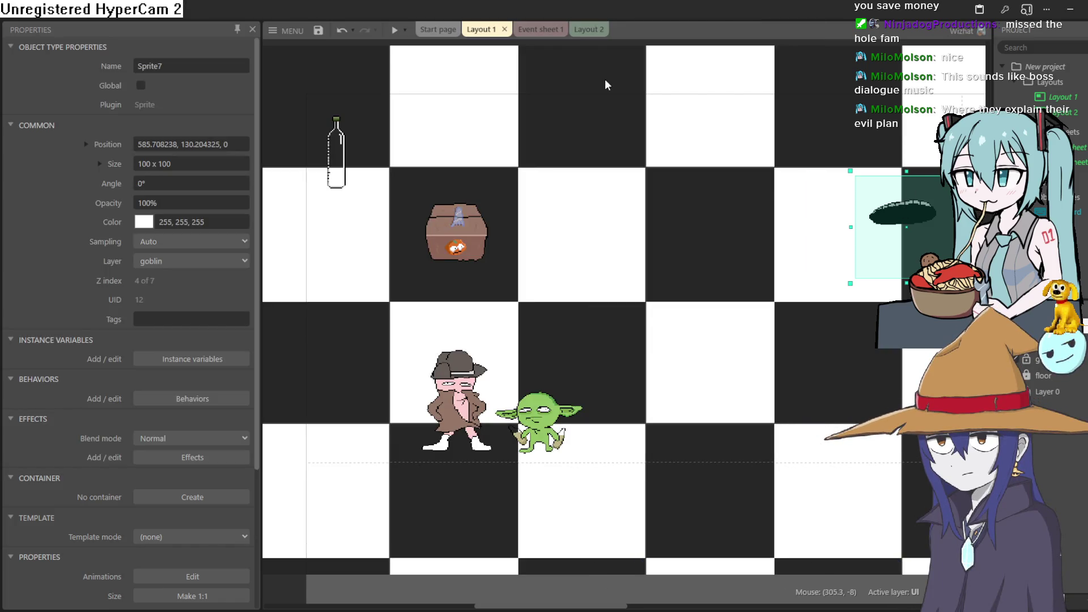
click(586, 31)
Step: Disable the 'Wait 1.0 seconds' action before the go-to-Layout 2 action on Event sheet 1
click(532, 31)
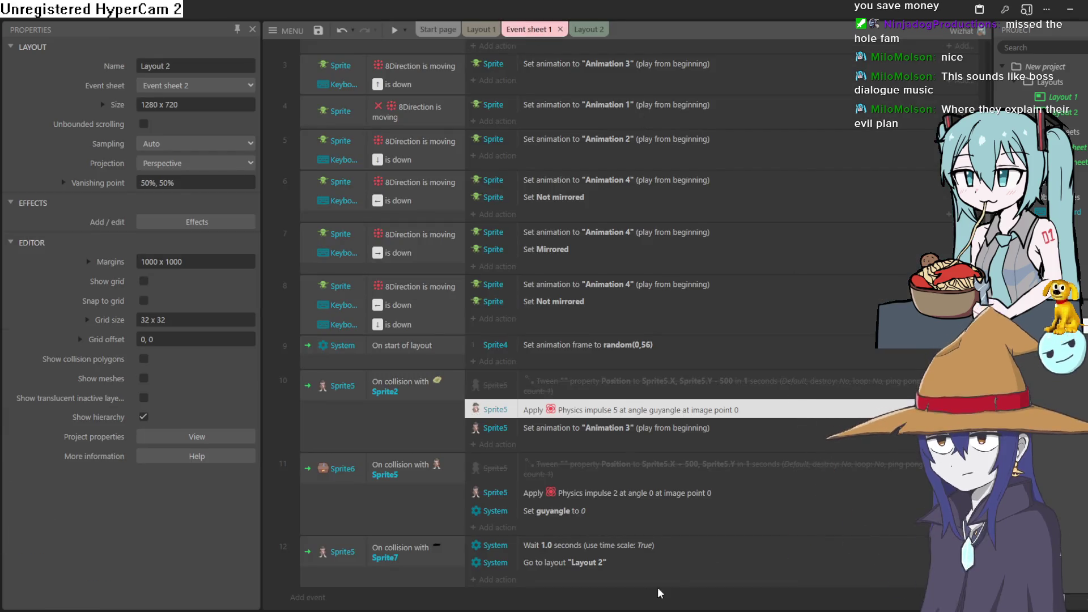
right_click(597, 551)
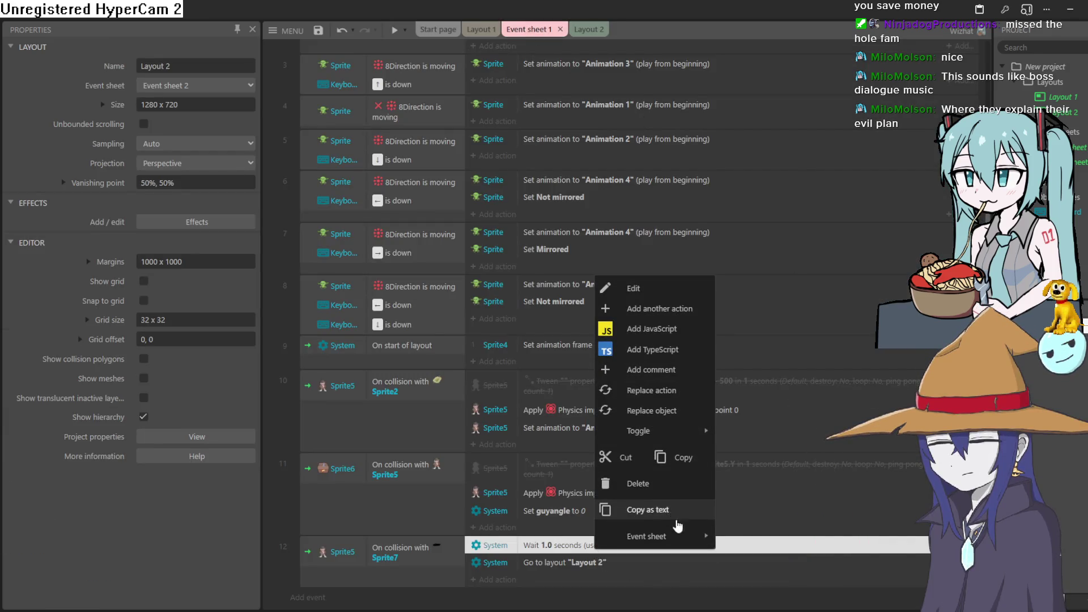
mouse_move(676, 543)
mouse_move(686, 430)
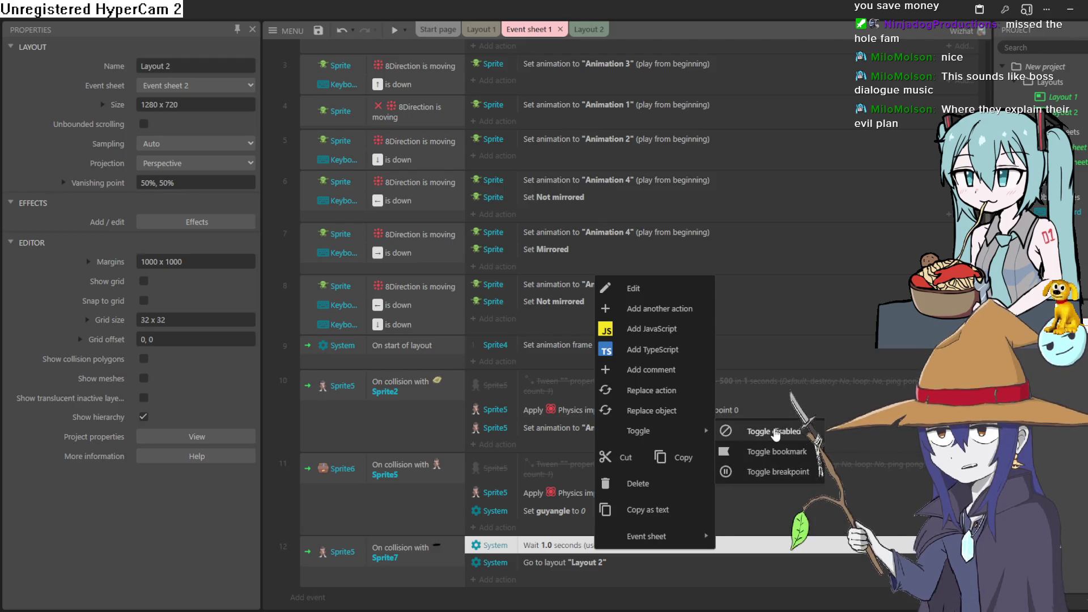
click(788, 442)
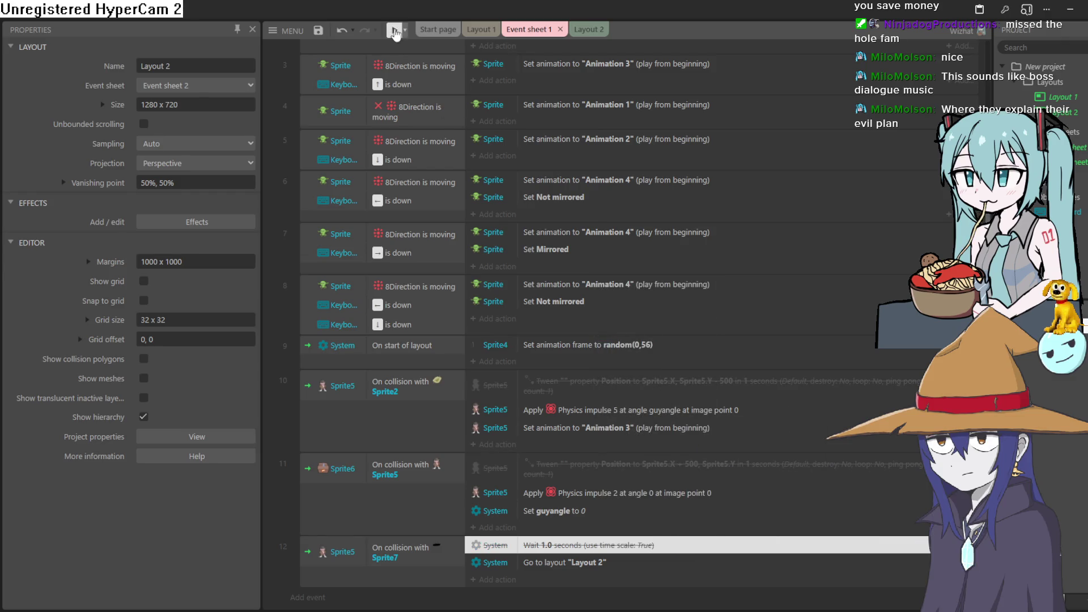
Step: Preview the game from U WIN and from Layout 1, then return to Event sheet 1
click(395, 34)
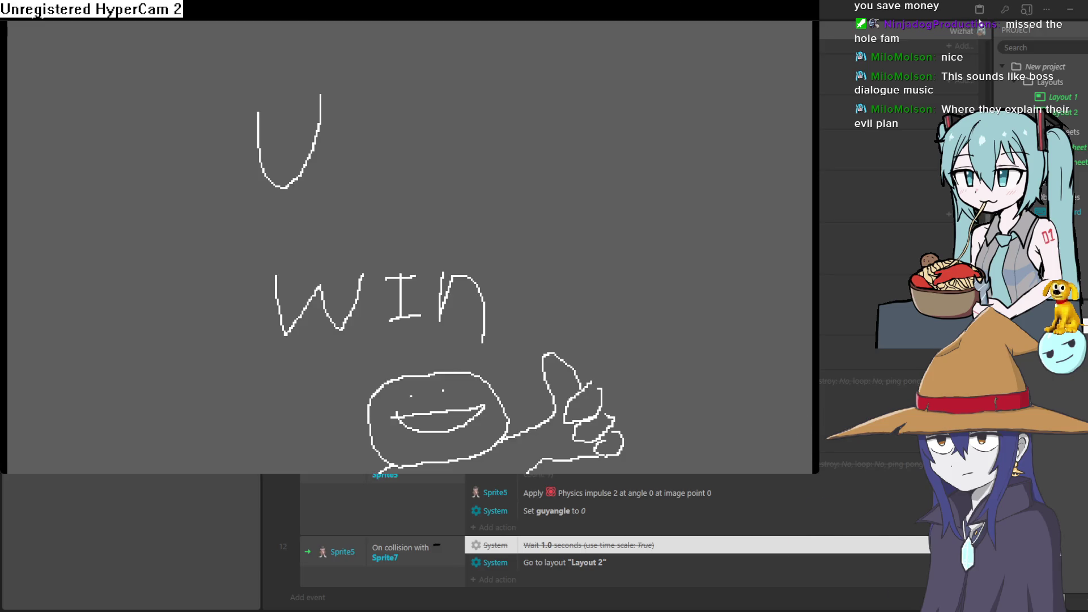
click(967, 21)
click(478, 29)
click(395, 30)
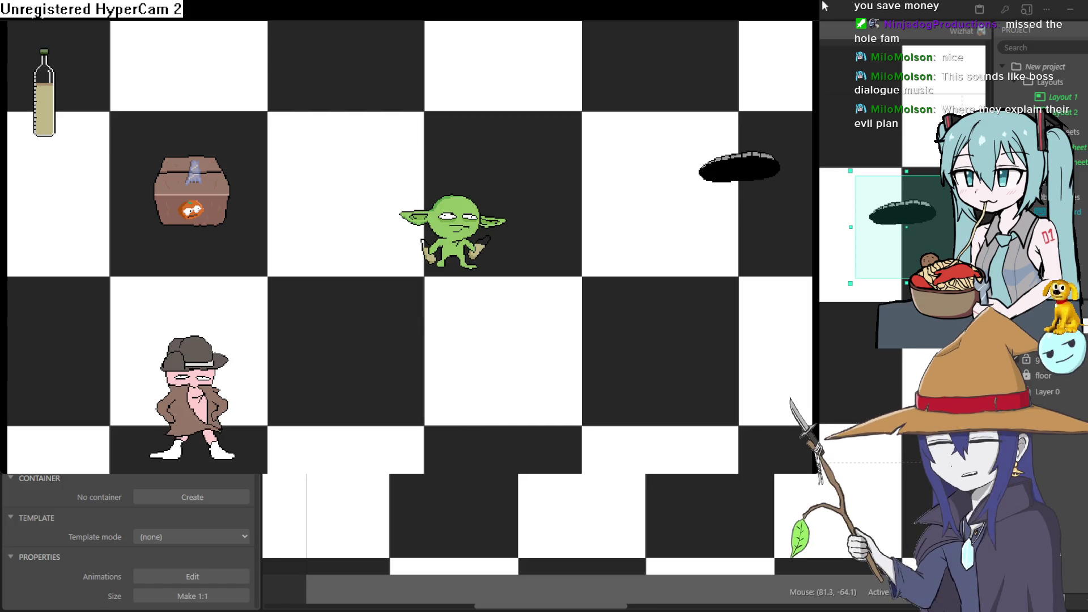
key(alt+F4)
click(541, 30)
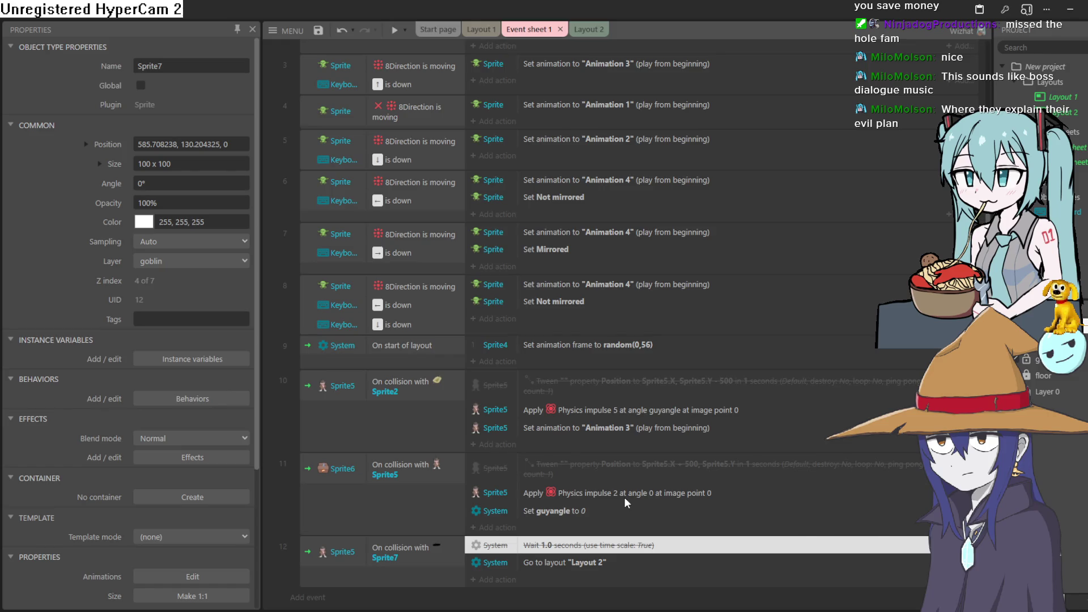
Step: Scroll up and down through Event sheet 1's events, then return to Layout 1
scroll(638, 369, up, 2)
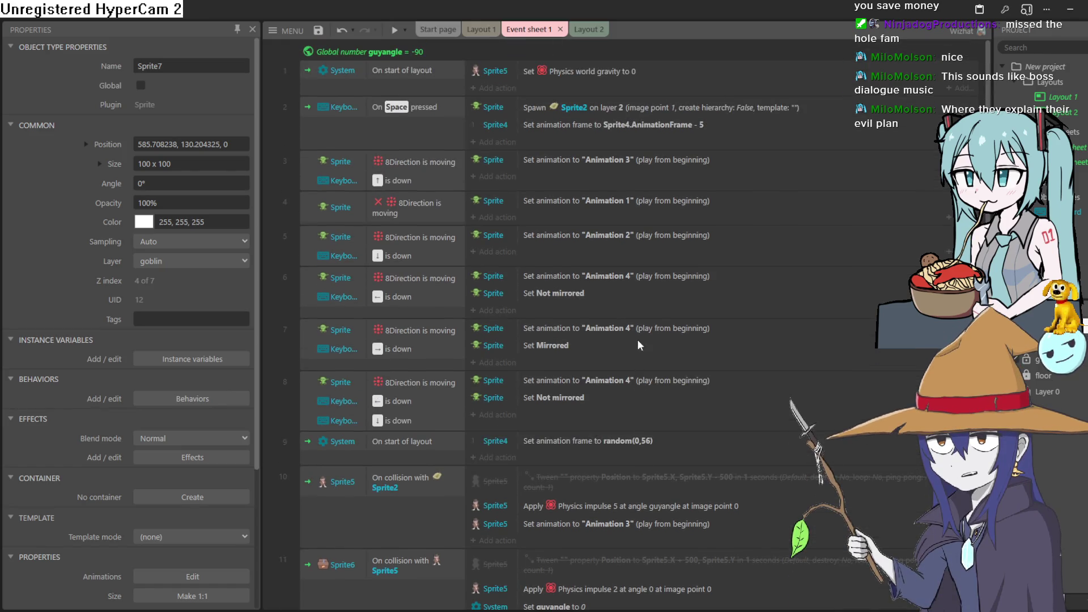
scroll(645, 410, down, 3)
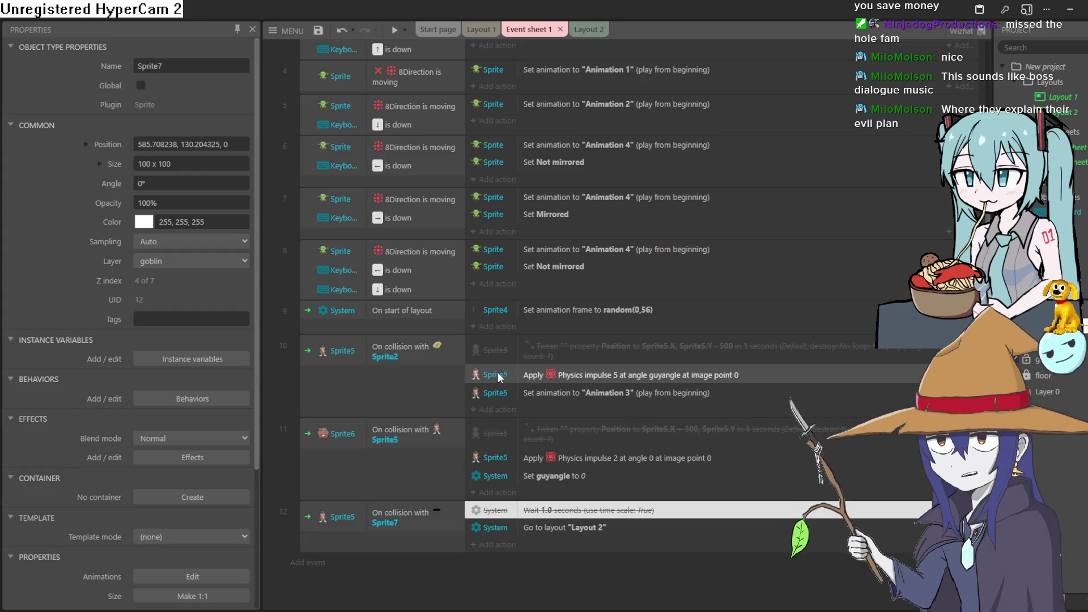
click(483, 31)
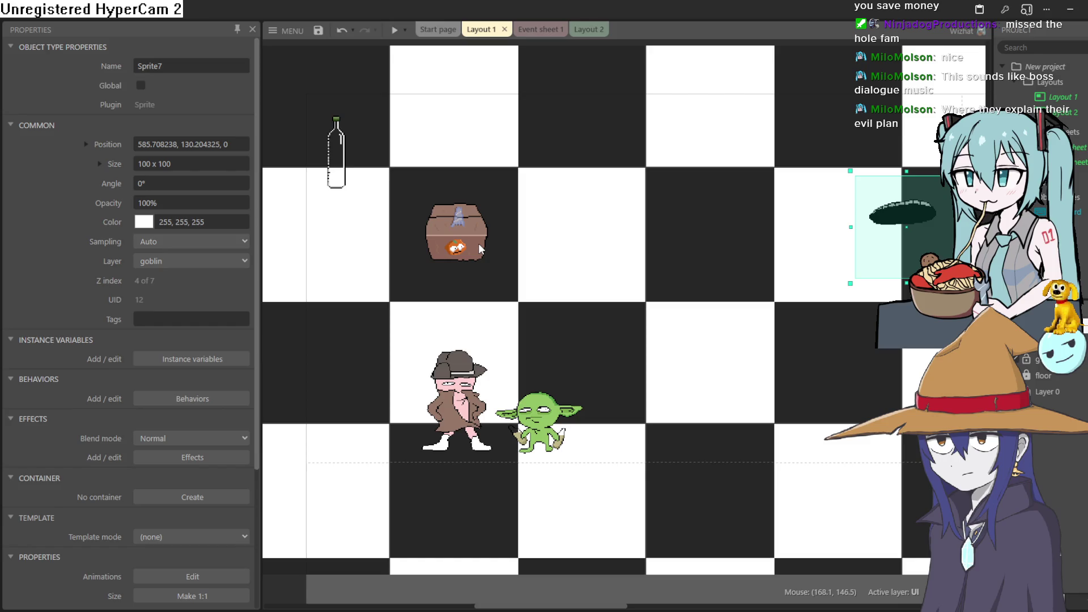
Step: Zoom and pan around the Layout 1 sprites, then return to Event sheet 1
scroll(467, 230, up, 3)
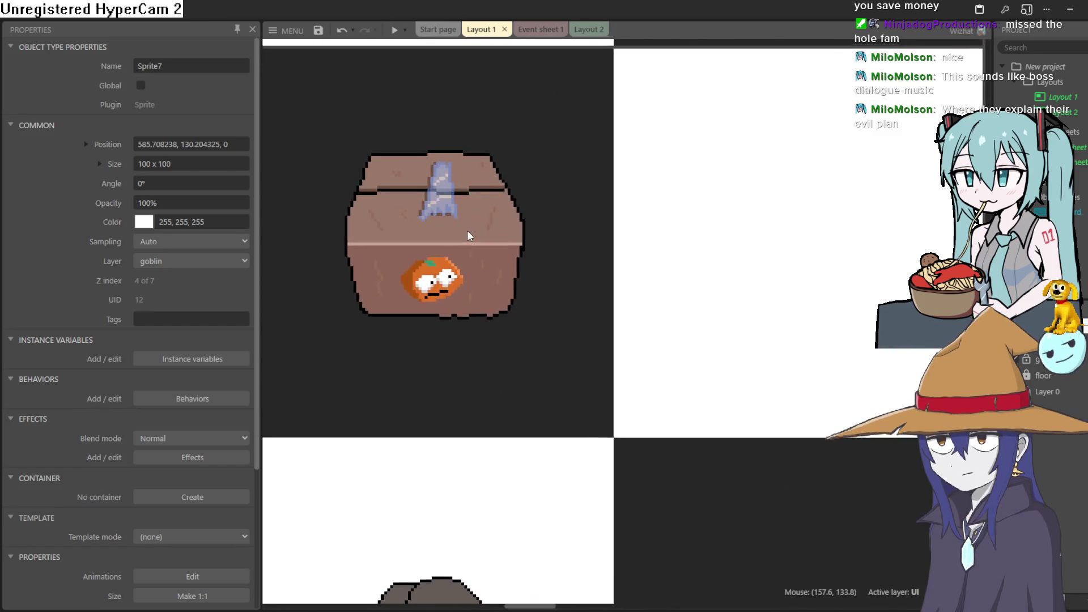
scroll(467, 230, down, 4)
scroll(468, 229, up, 1)
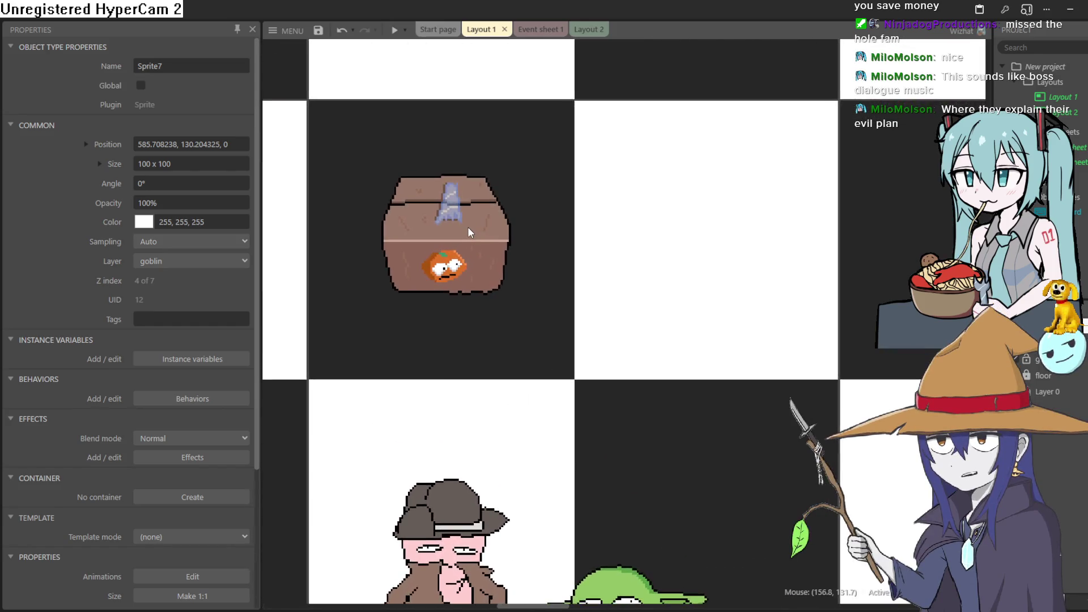
drag(676, 273, 639, 274)
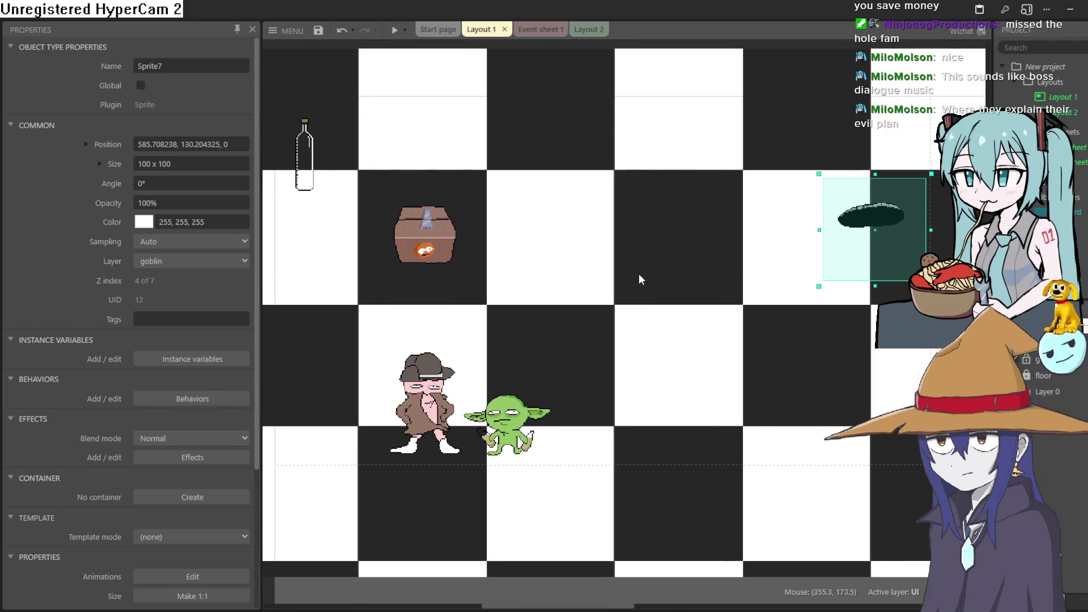
click(549, 36)
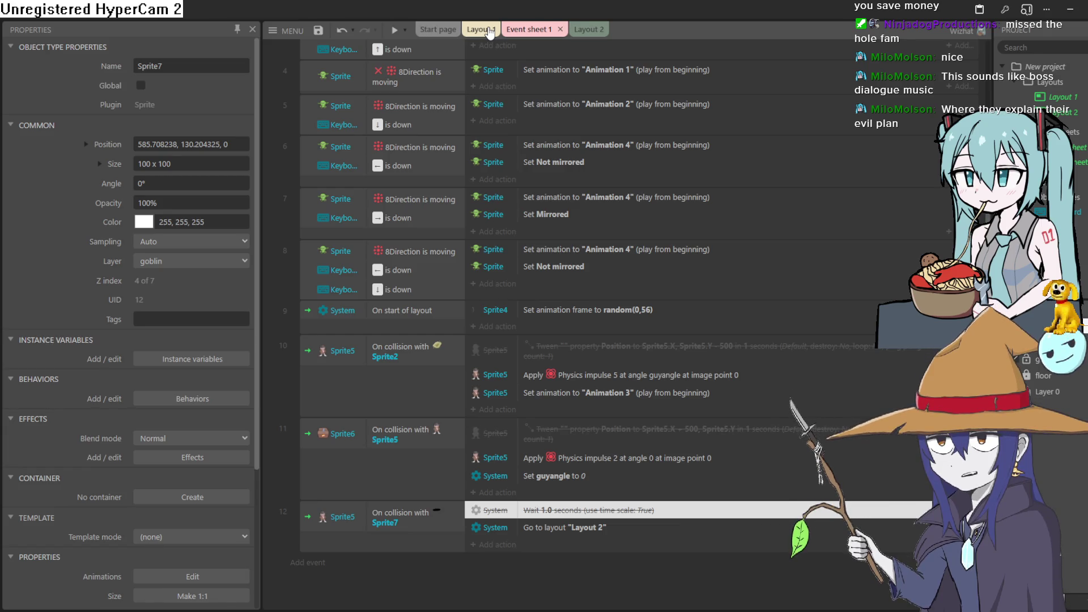
Step: Lower the Sprite5 Apply Physics impulse in event 10 from 5 to 2 and preview
double_click(646, 379)
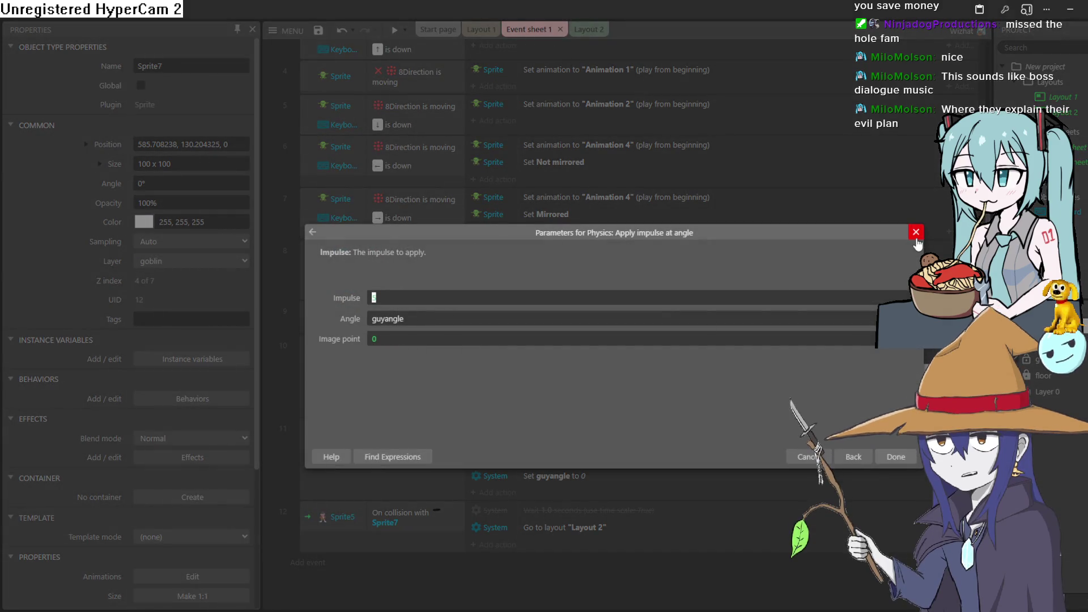
click(917, 235)
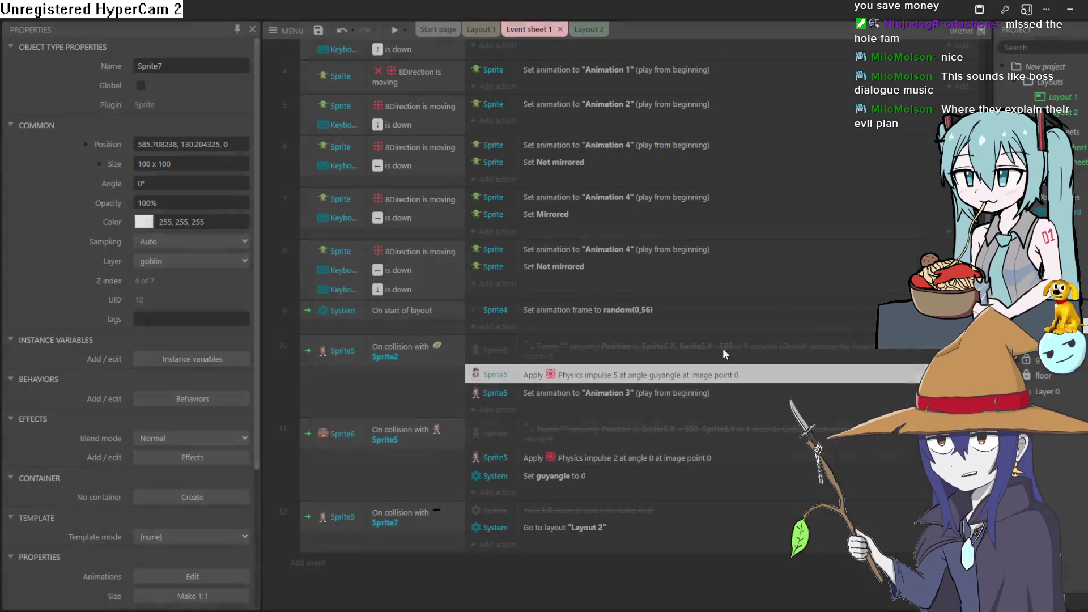
click(610, 460)
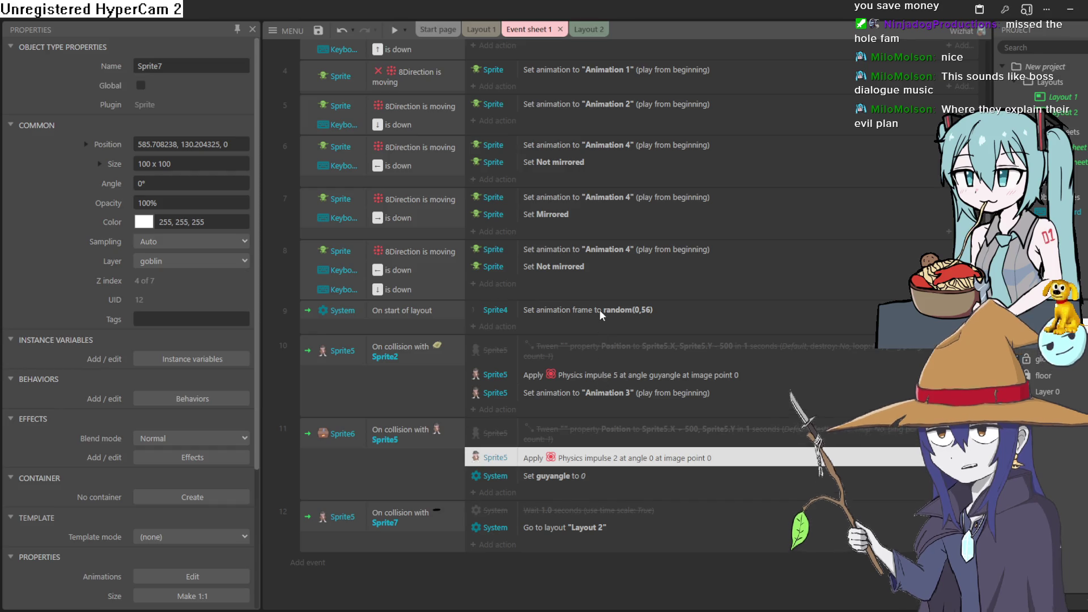
click(590, 375)
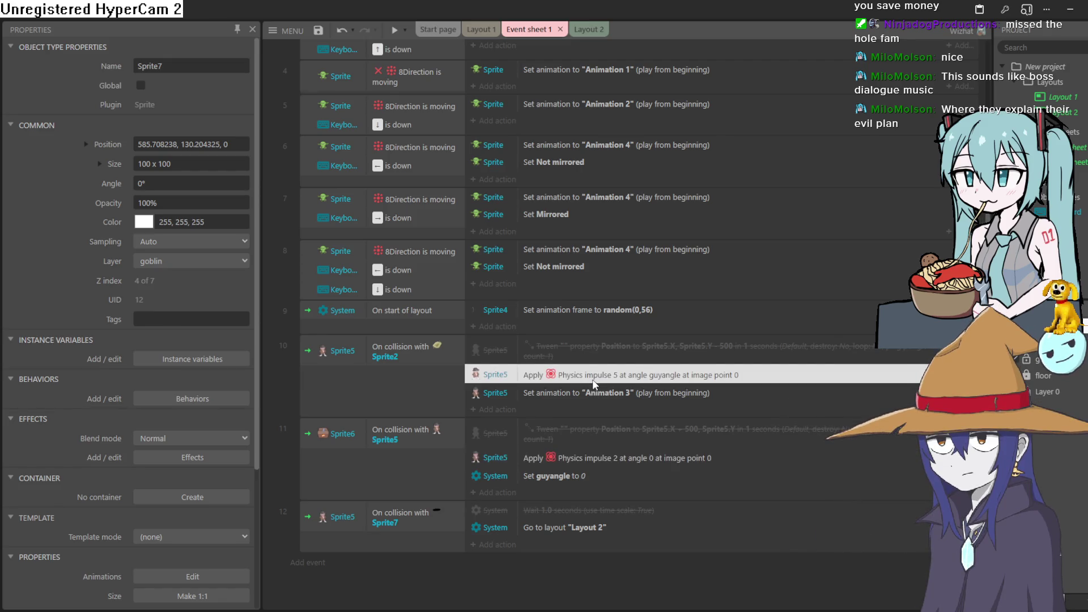
double_click(593, 380)
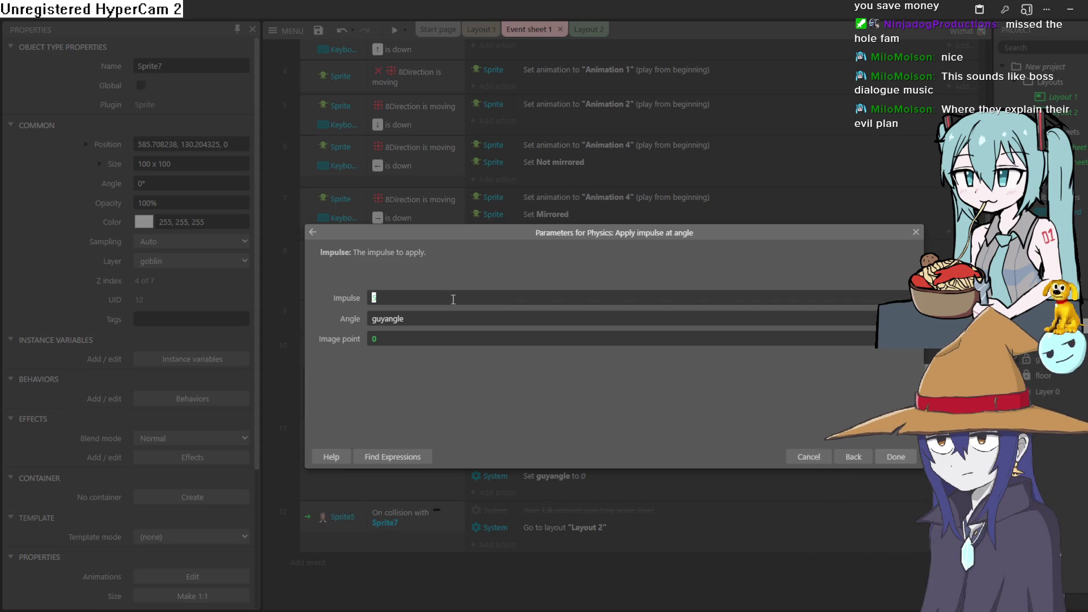
click(896, 457)
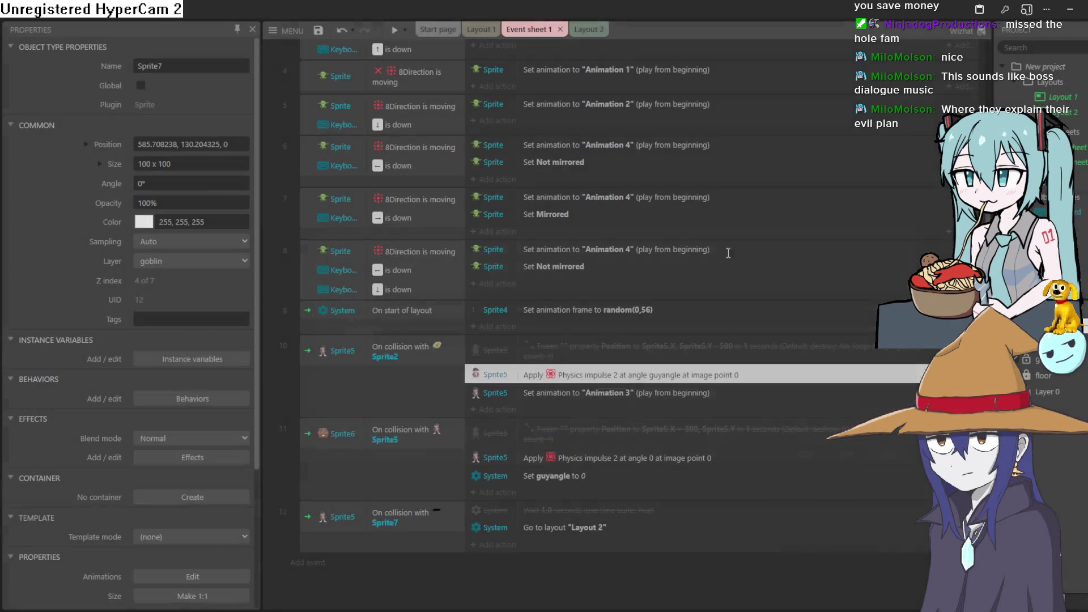
click(394, 31)
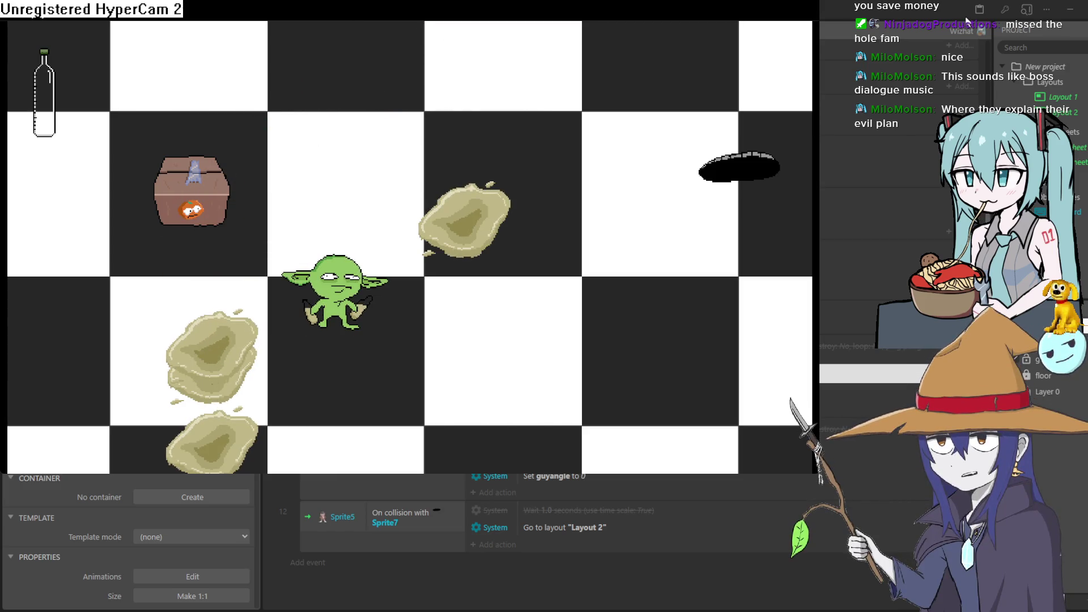
Step: Close the preview and open the trench-coat character Sprite5's animation frames from Layout 1
key(alt+F4)
click(485, 30)
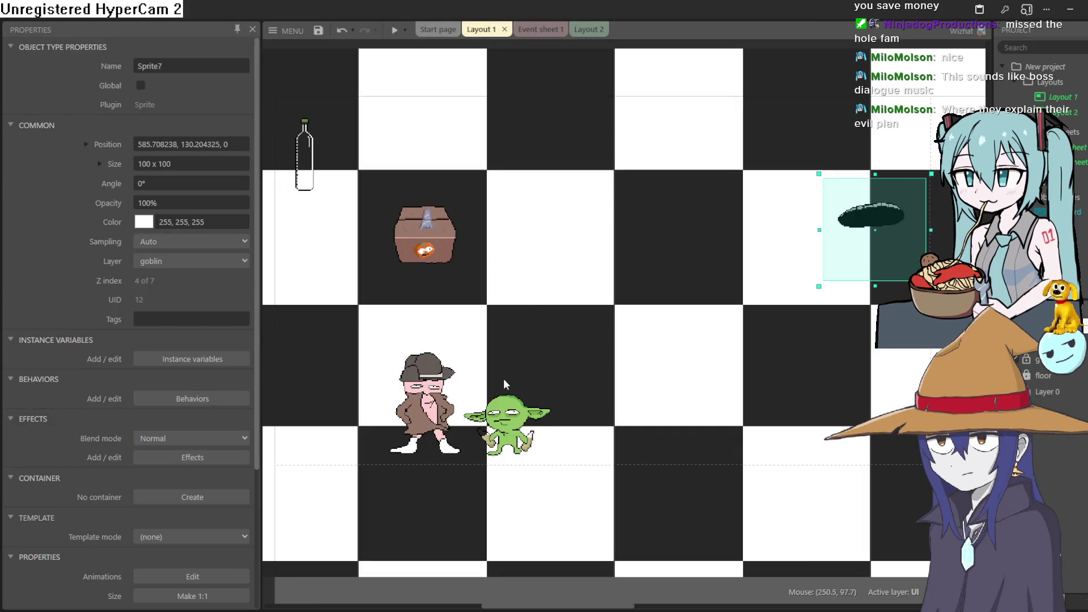
click(432, 404)
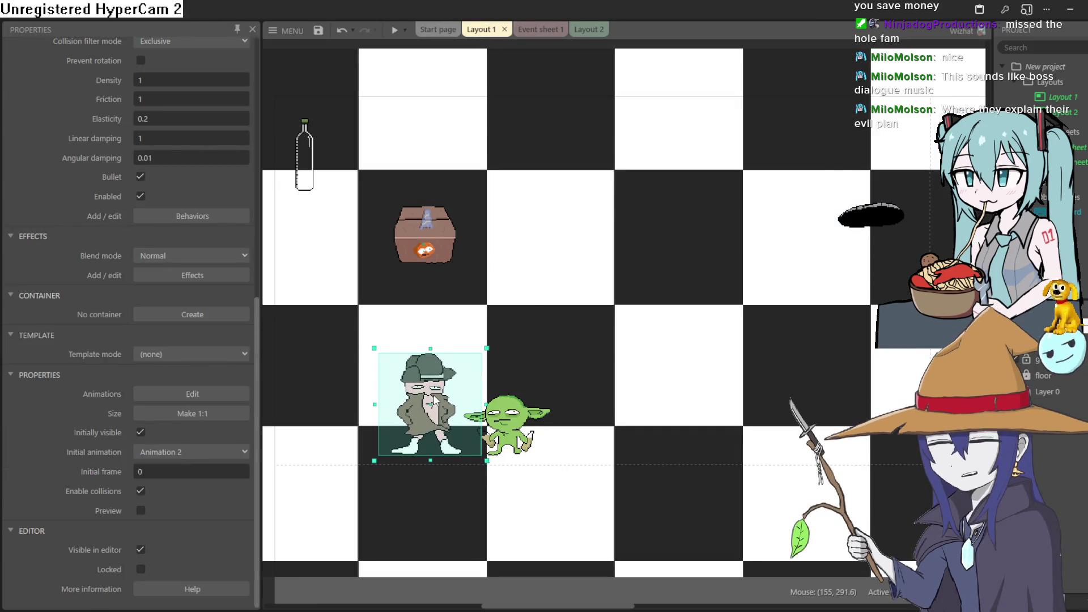
double_click(432, 404)
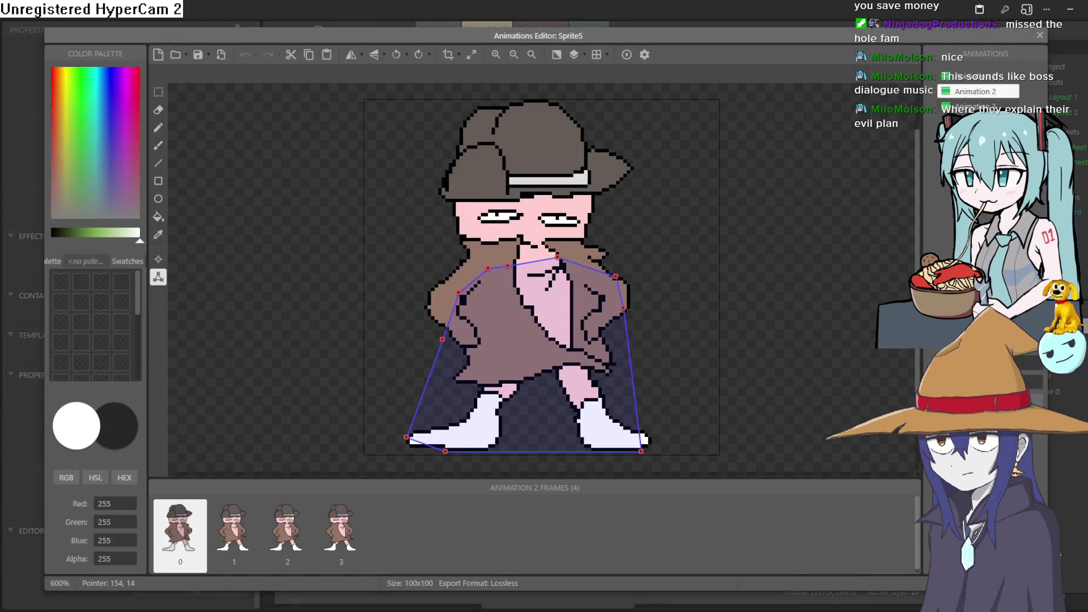
Step: Go to frame 3 of Animation 3 and reshape its collision polygon around the body
click(969, 107)
click(218, 551)
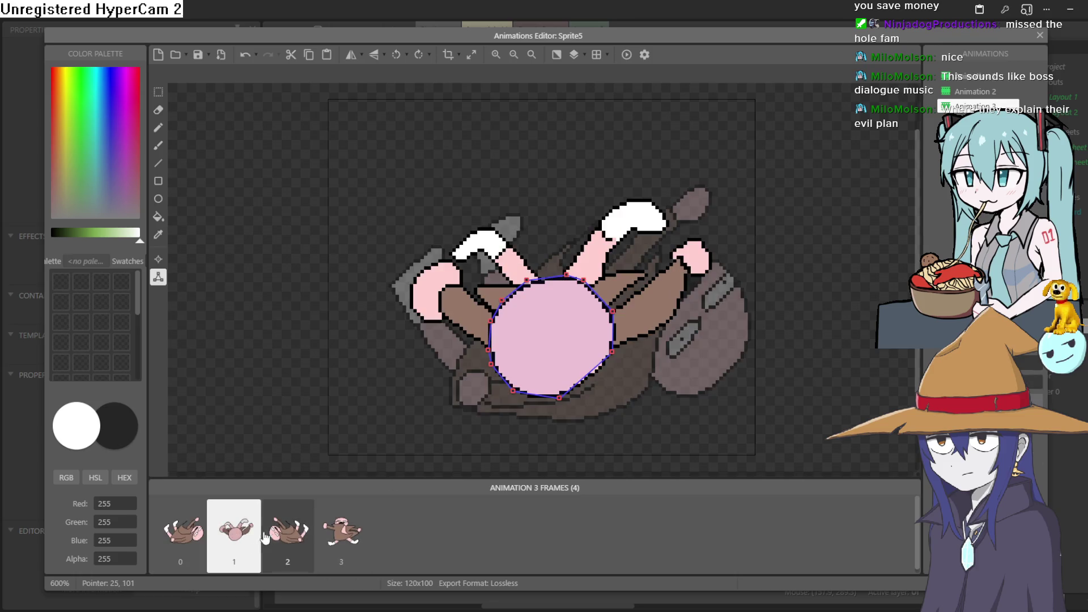
click(283, 536)
click(349, 527)
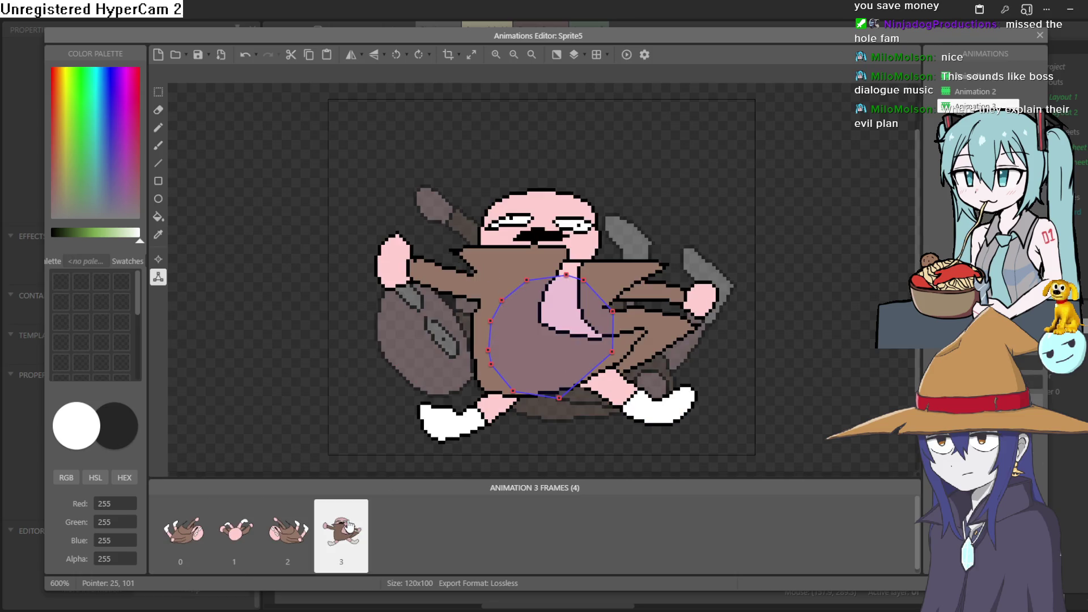
mouse_move(501, 300)
mouse_down()
mouse_move(470, 270)
mouse_move(532, 249)
mouse_move(567, 276)
mouse_move(576, 254)
mouse_up()
click(519, 283)
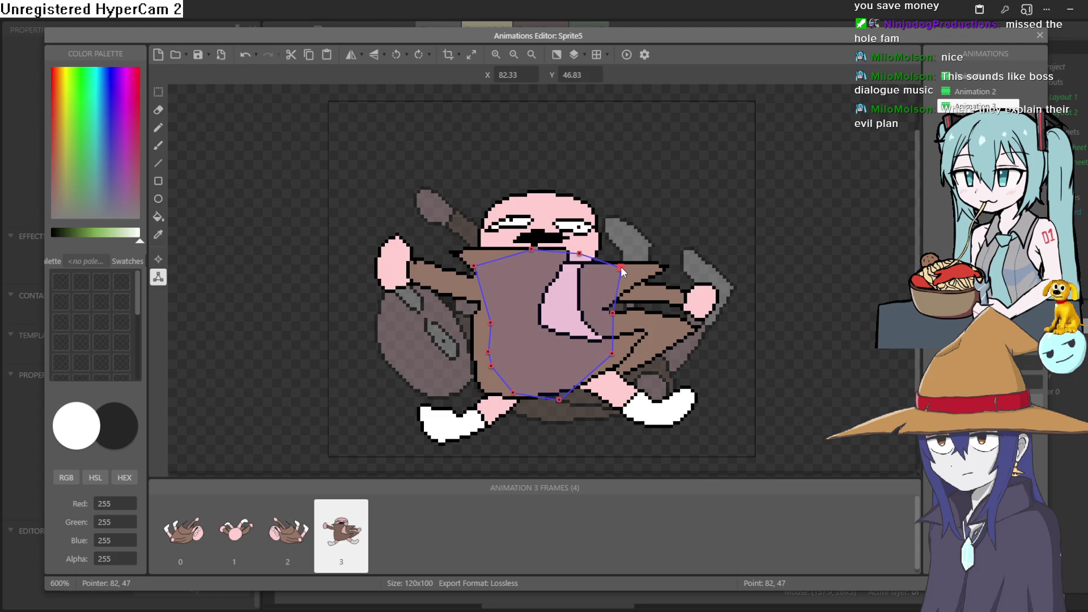
drag(617, 313, 630, 317)
drag(612, 353, 617, 376)
drag(513, 393, 497, 405)
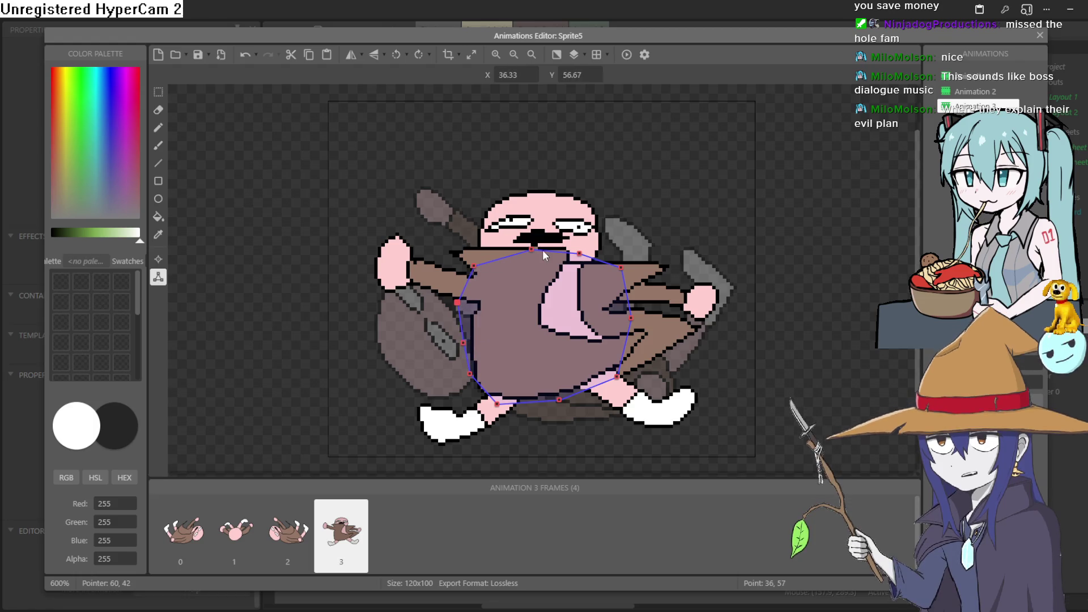
Step: Fine-tune the polygon points, apply the shape to the whole animation, and preview the game
drag(622, 268, 614, 271)
drag(631, 318, 626, 316)
mouse_move(617, 376)
mouse_down()
mouse_move(612, 369)
mouse_move(613, 380)
mouse_up()
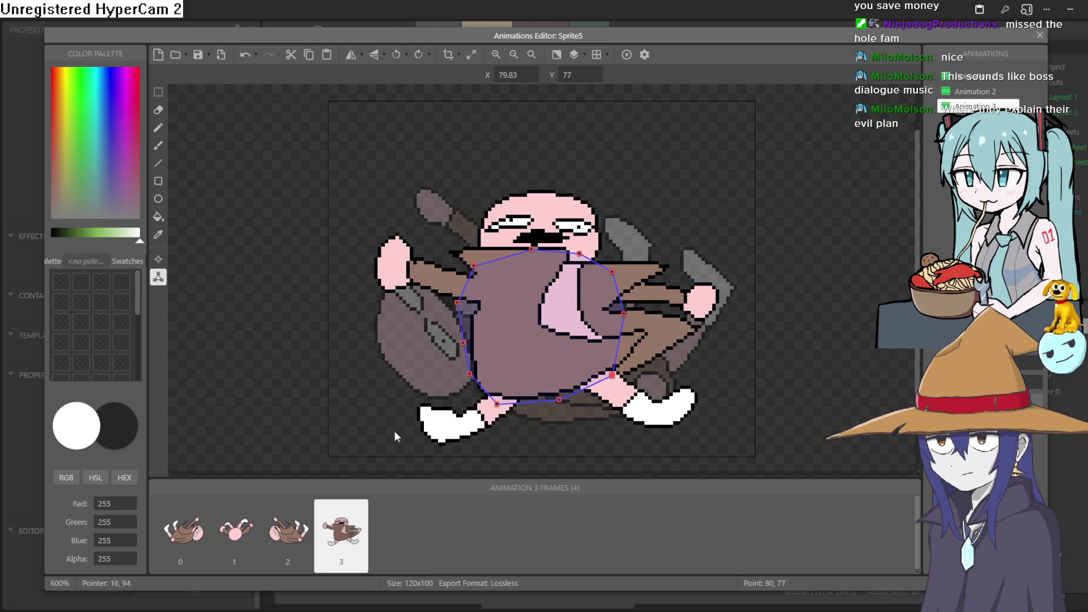
right_click(431, 405)
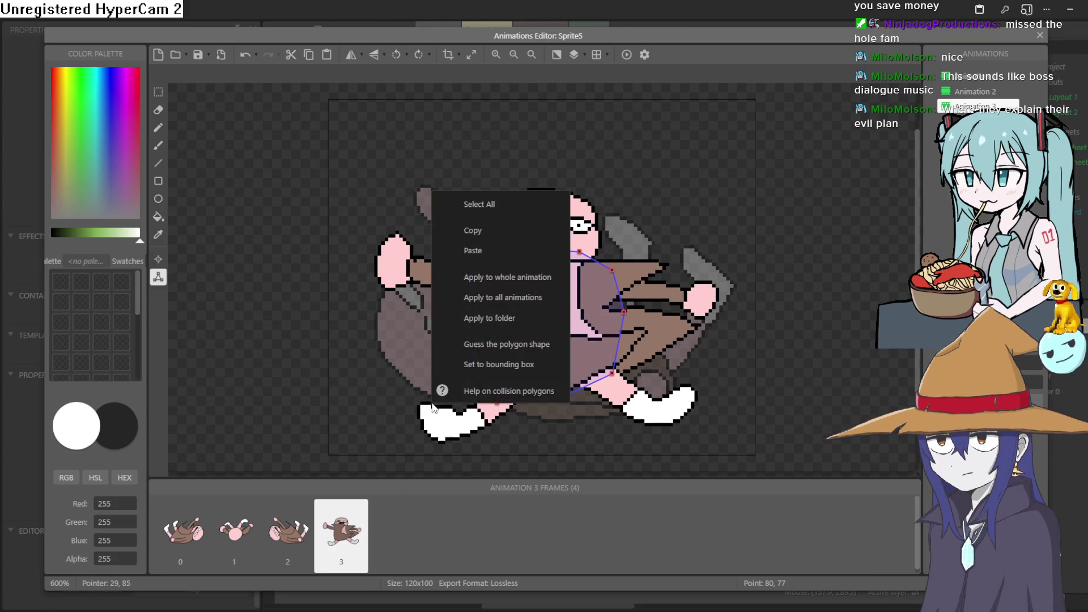
click(541, 278)
click(1041, 37)
click(395, 30)
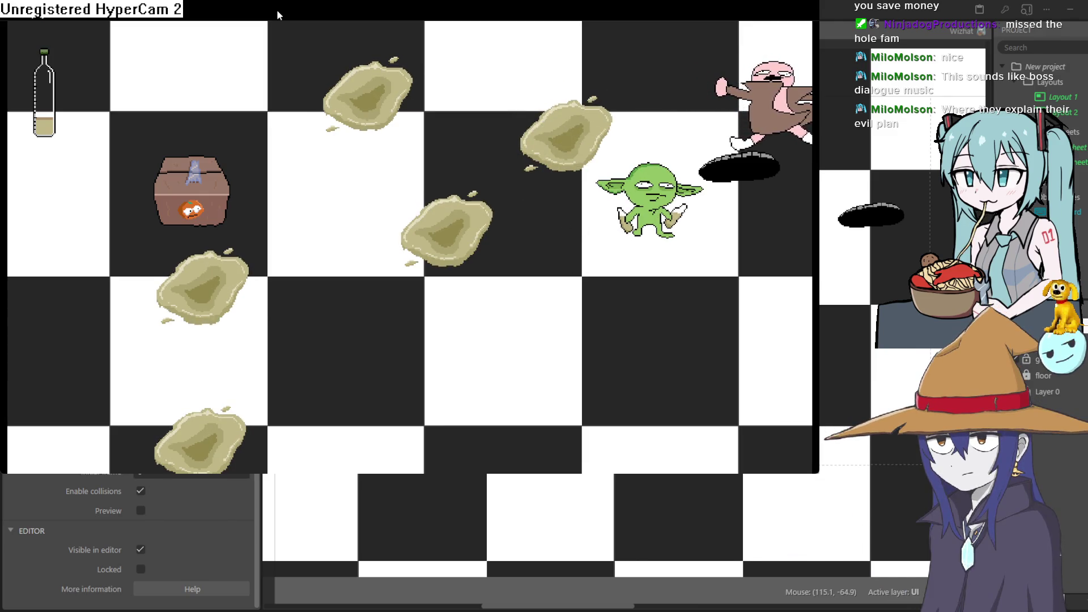
Step: Run the goblin level again with F5, then close the game window
click(981, 30)
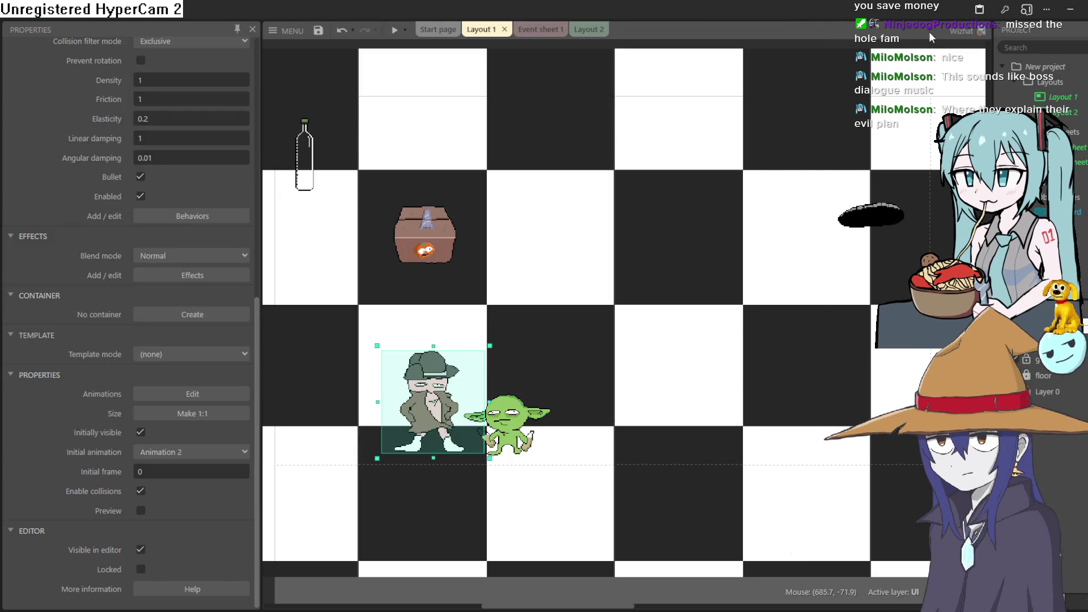
key(F5)
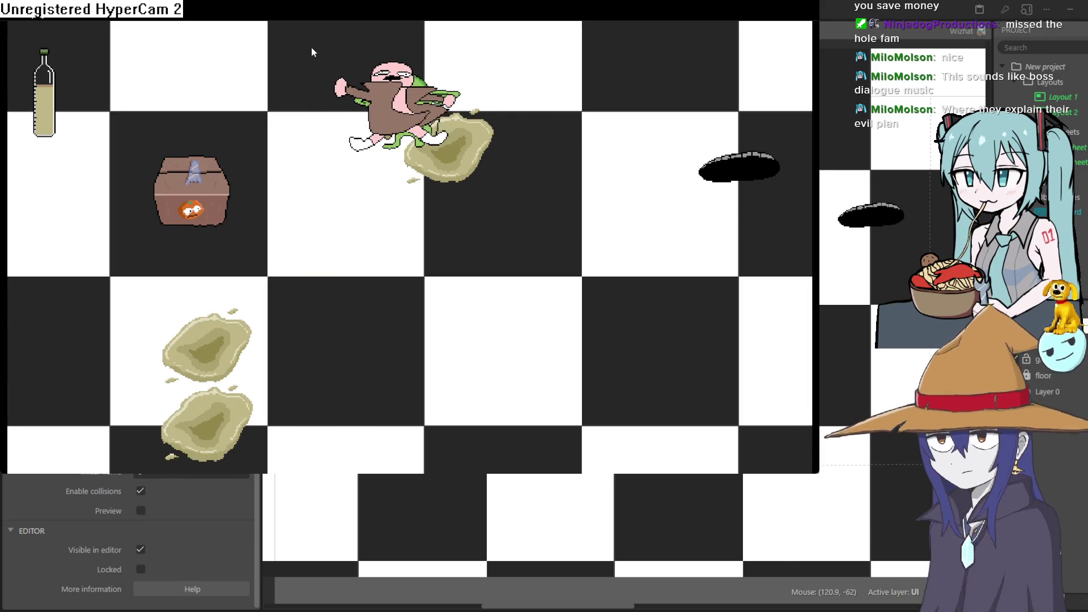
key(alt+F4)
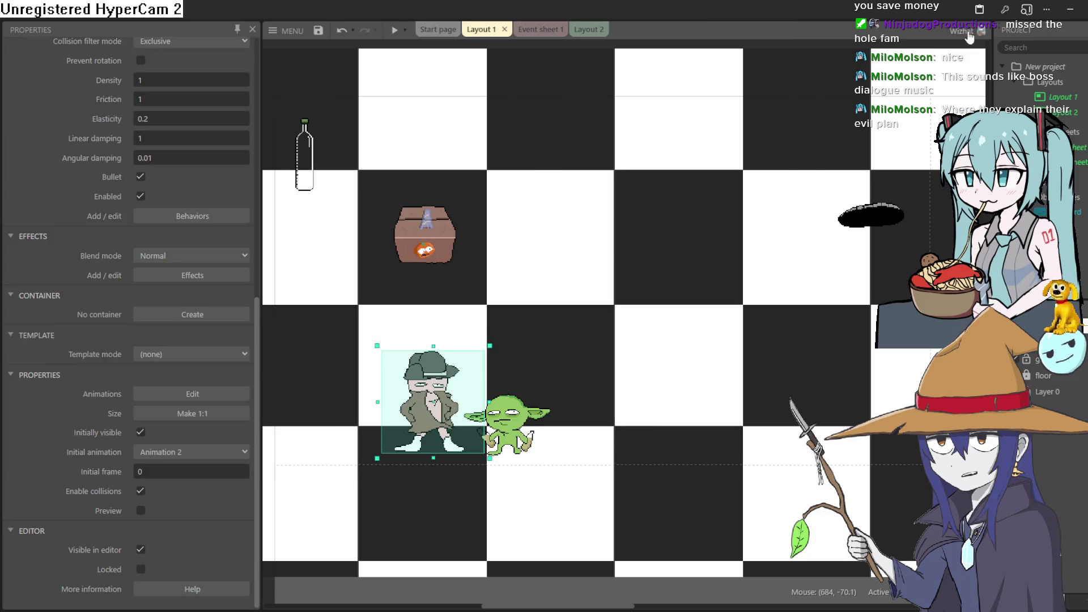
Step: Add a Keyboard 'On key pressed' event triggered by the R key on Event sheet 1
click(534, 29)
click(313, 558)
double_click(446, 235)
scroll(474, 274, down, 2)
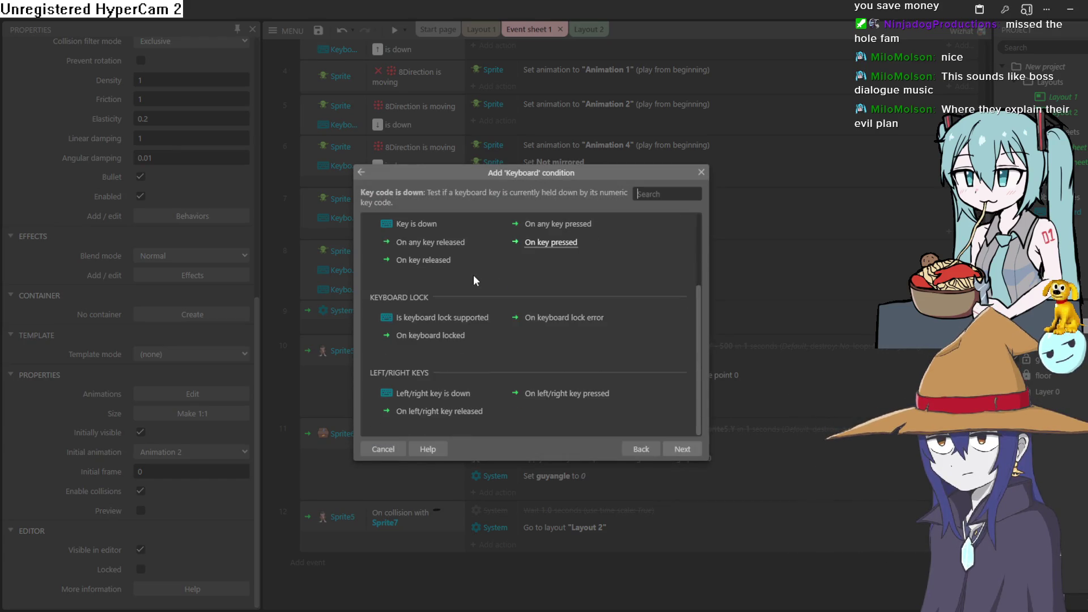
scroll(502, 288, up, 2)
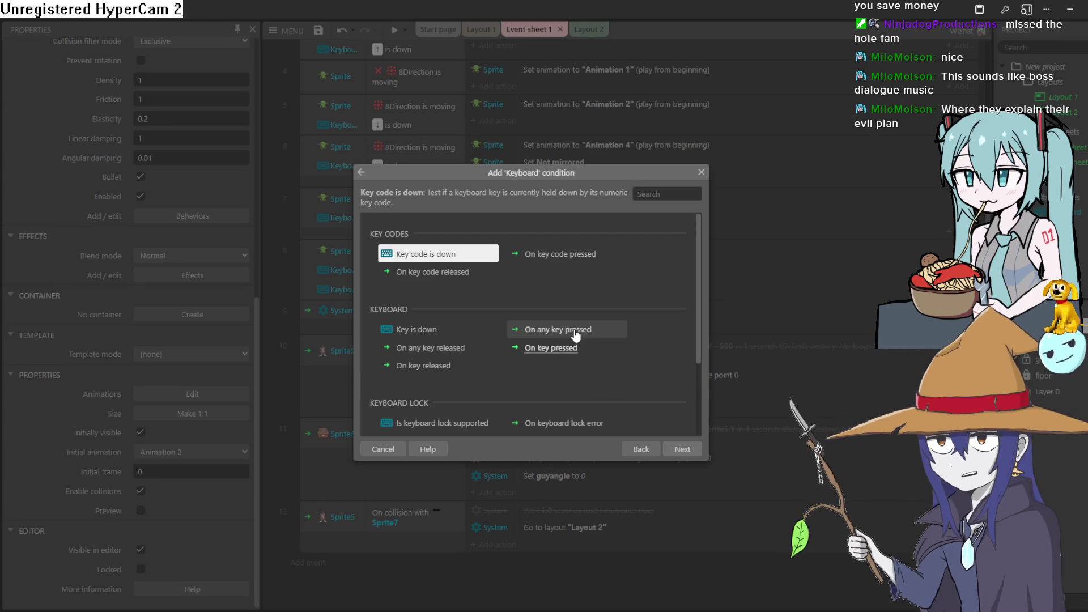
click(449, 330)
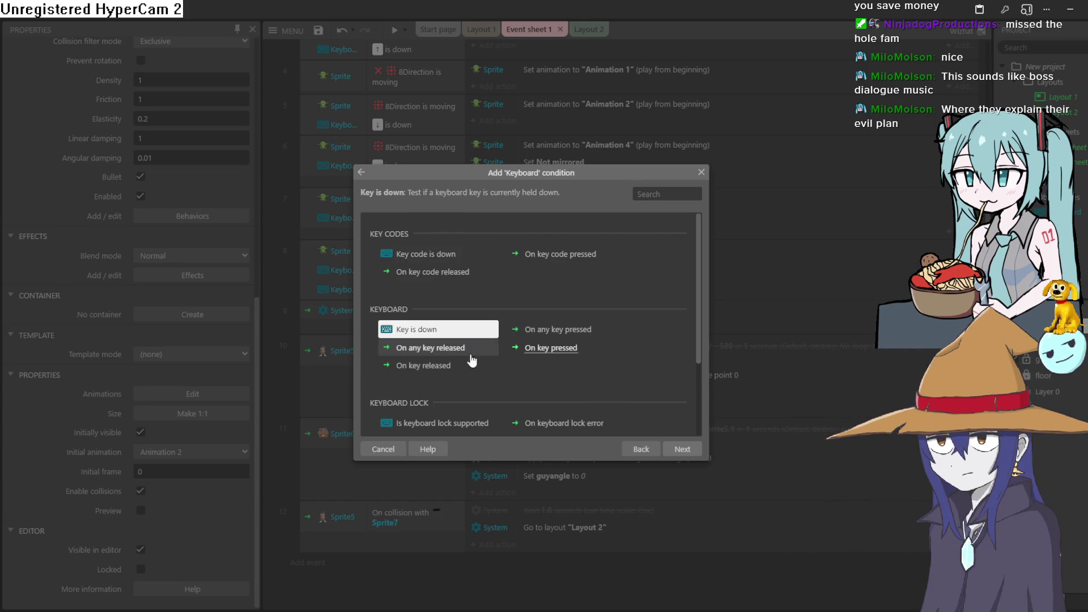
double_click(540, 349)
click(638, 298)
key(r)
click(602, 370)
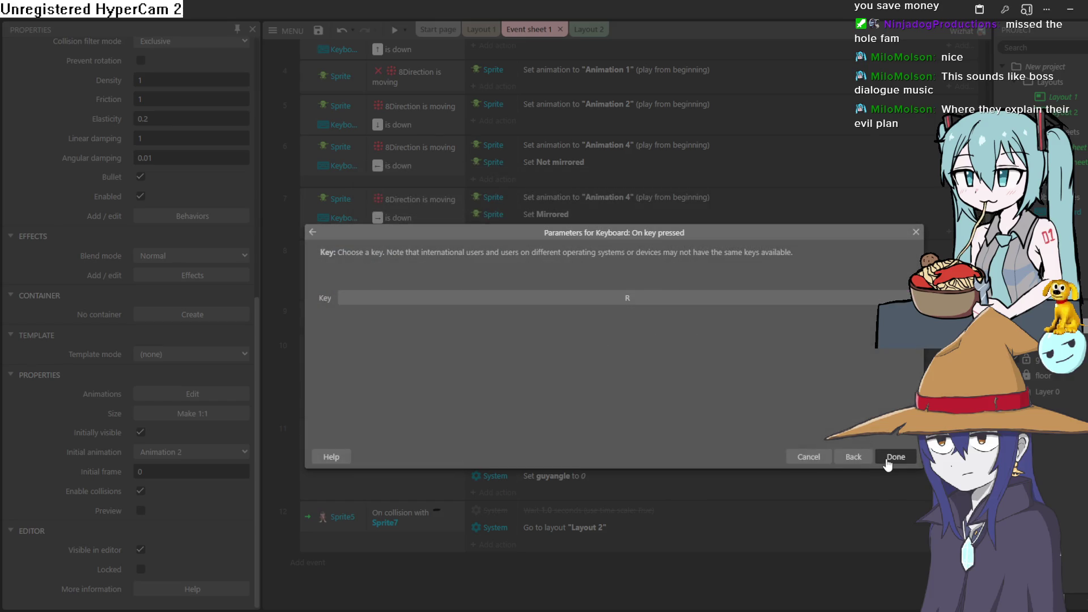
click(894, 457)
Step: Give the R event a System 'Restart layout' action and preview the game
click(498, 541)
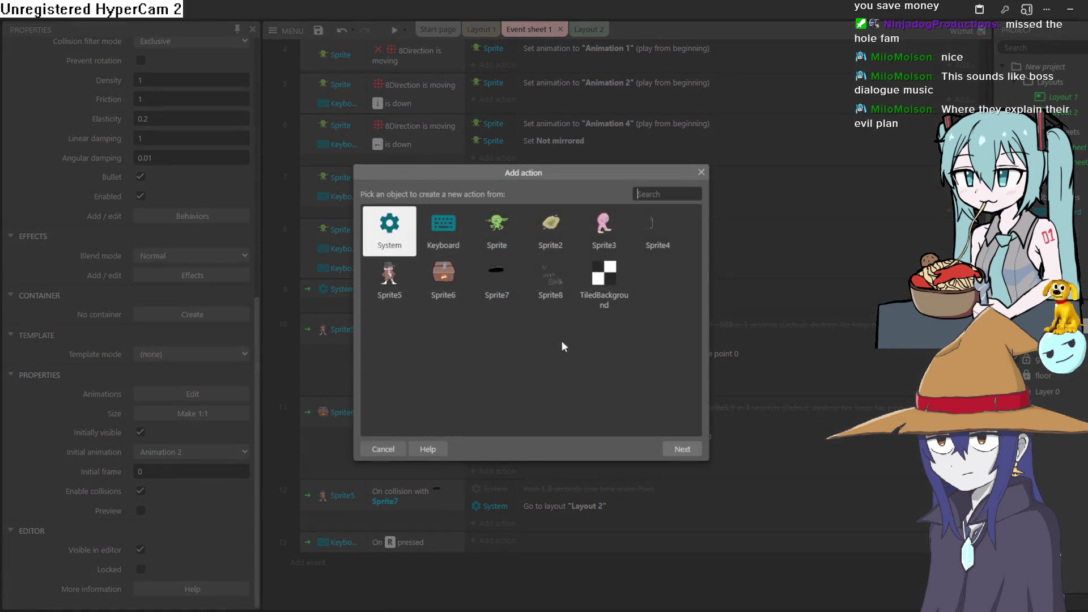
double_click(393, 228)
scroll(590, 286, down, 10)
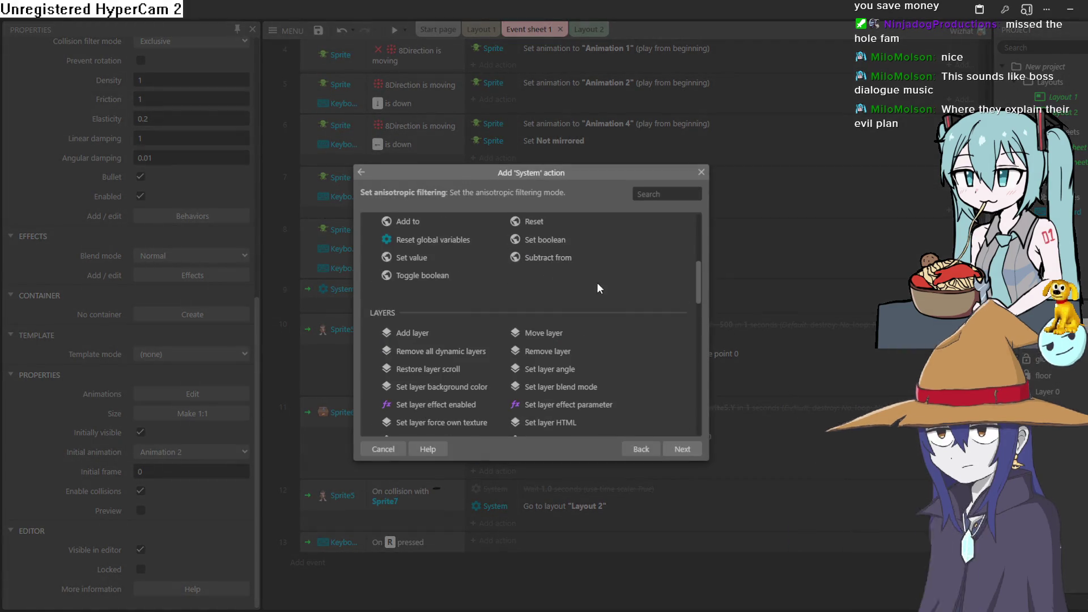
scroll(586, 295, down, 2)
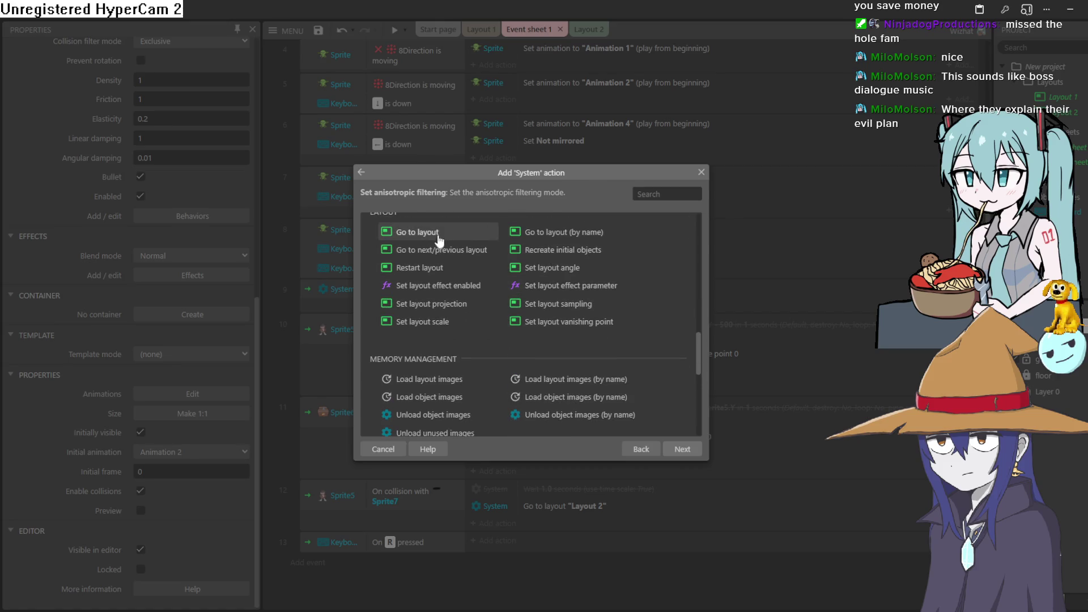
double_click(439, 269)
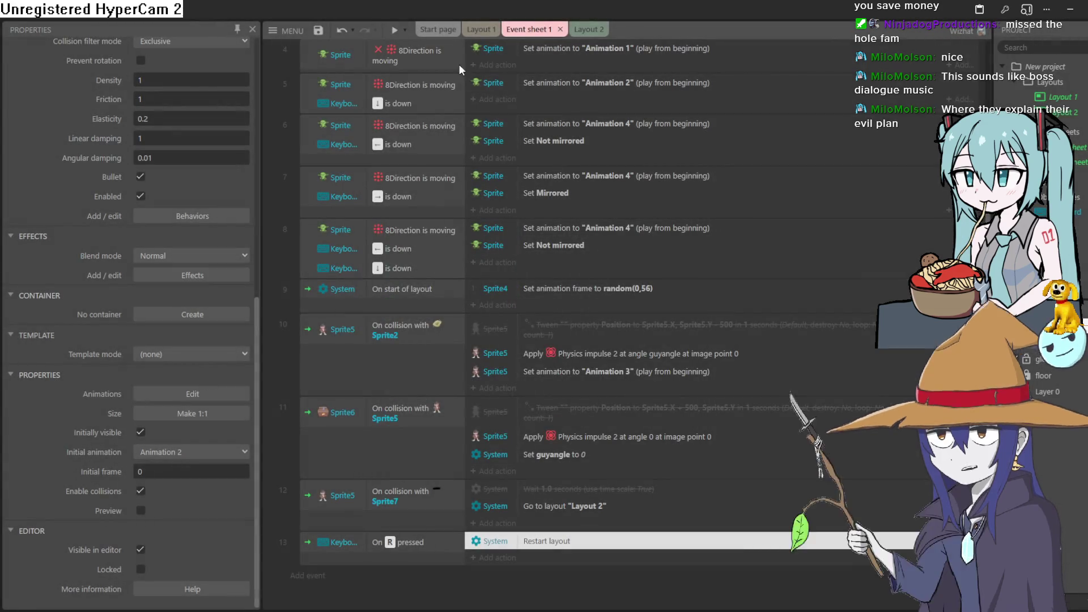
click(394, 32)
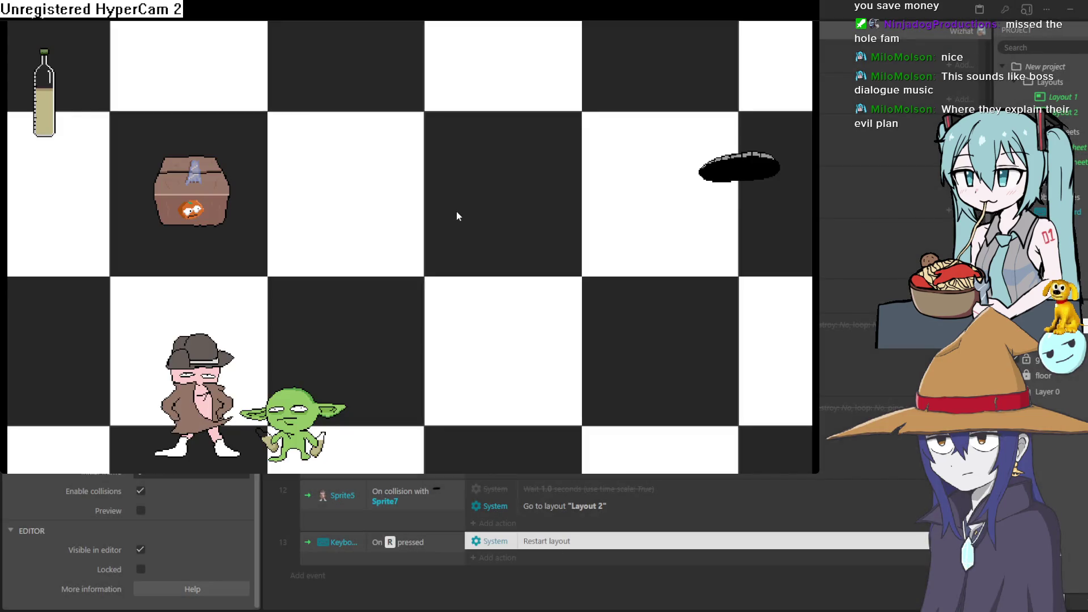
Step: Play-test by steering the goblin around the level with the arrow keys and space
key(Up)
key(Right)
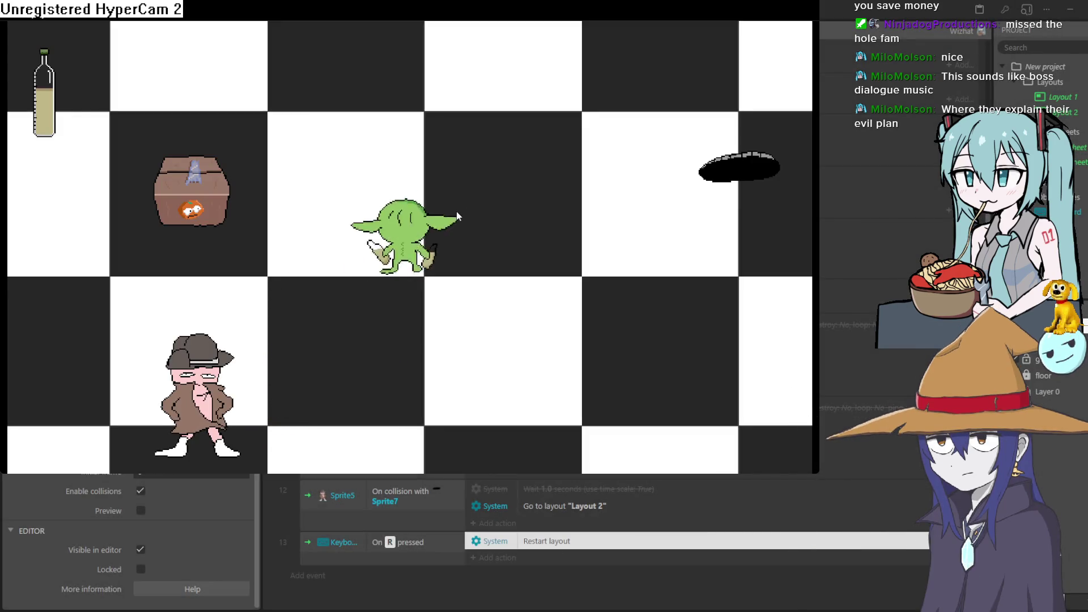
key(Up)
key(space)
key(Down)
key(Left)
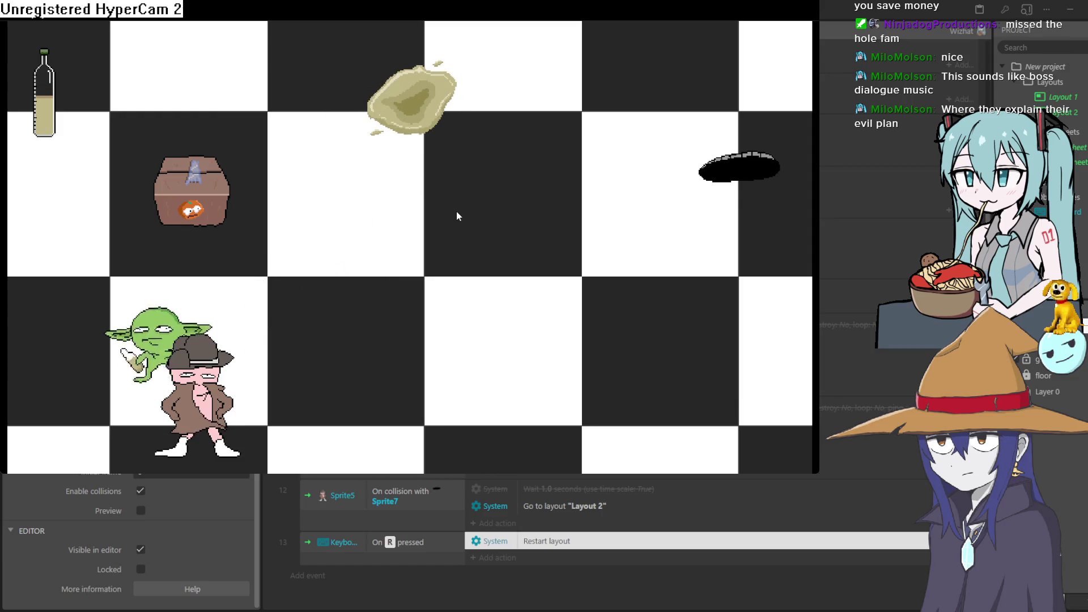
key(Down)
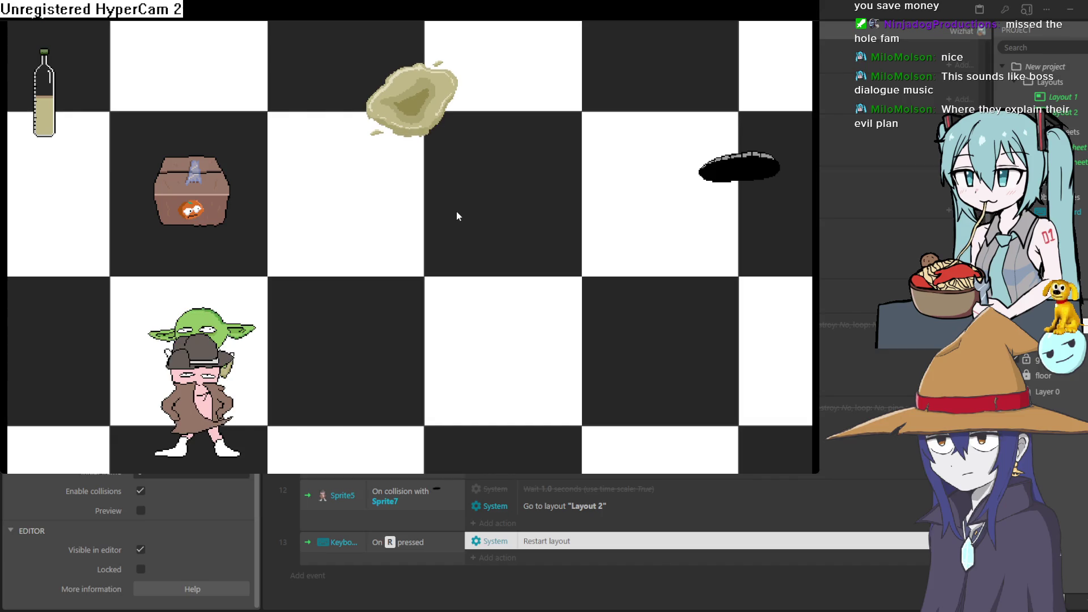
key(Up)
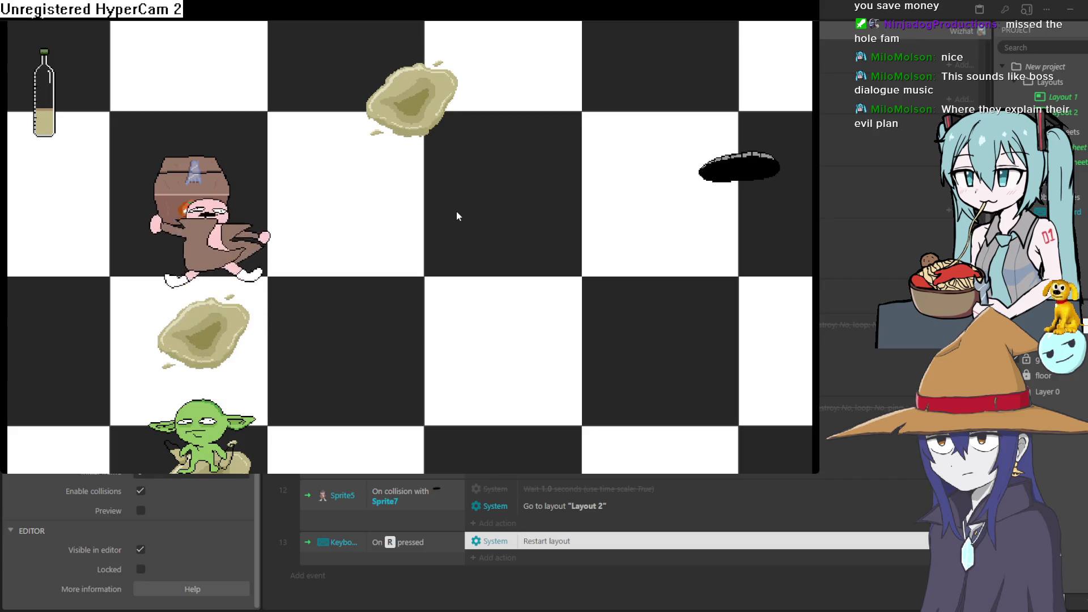
key(Up)
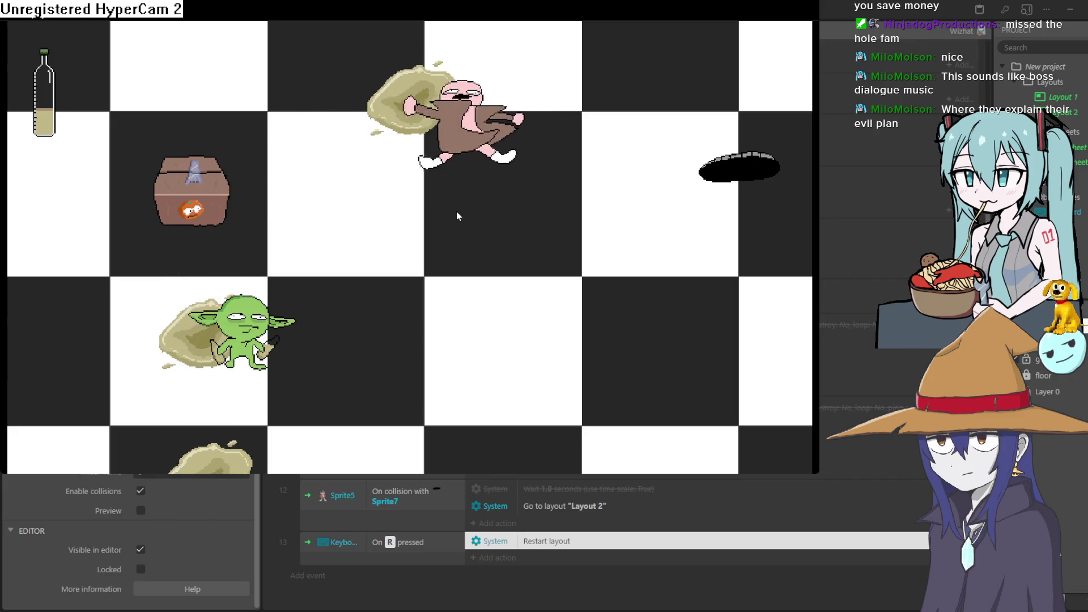
key(Up)
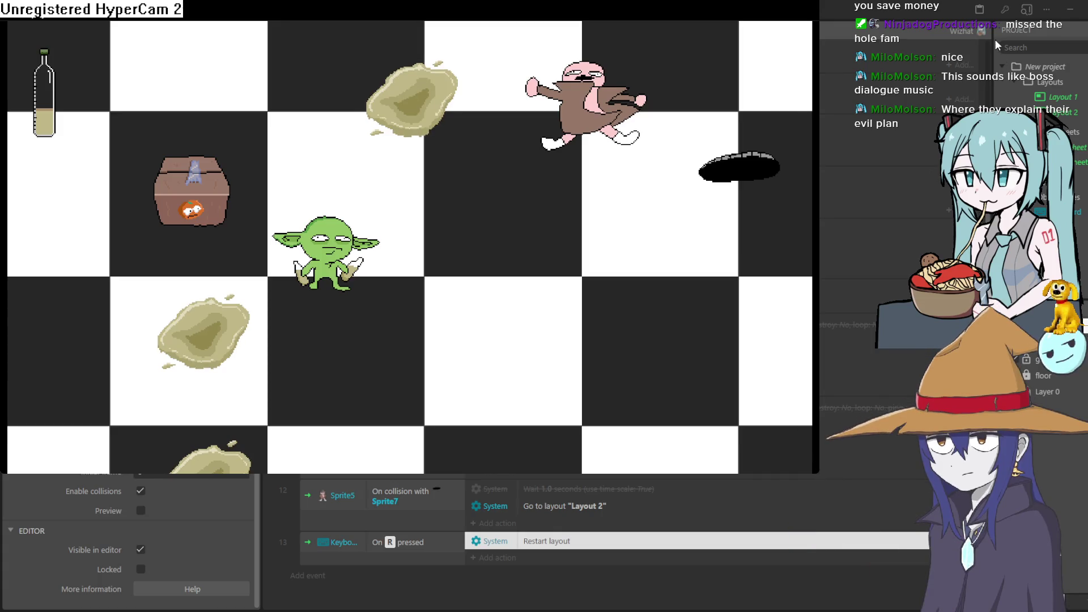
Step: Drag the dark hole (Sprite7) up and left in Layout 1, then preview reaching U win
click(971, 23)
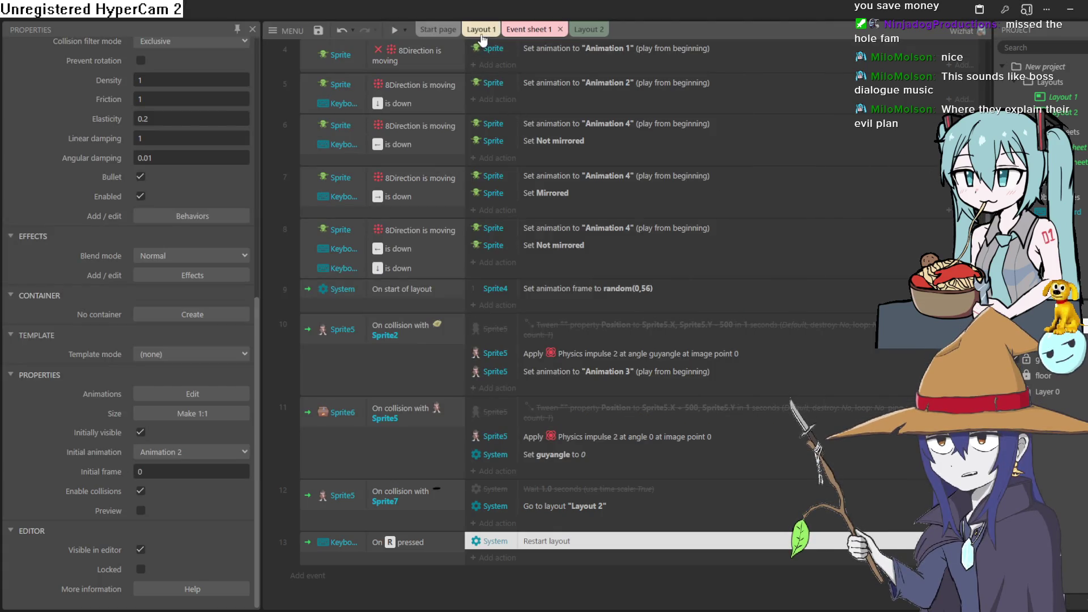
click(481, 32)
mouse_move(851, 218)
mouse_down()
mouse_move(841, 150)
mouse_move(741, 151)
mouse_up()
click(395, 31)
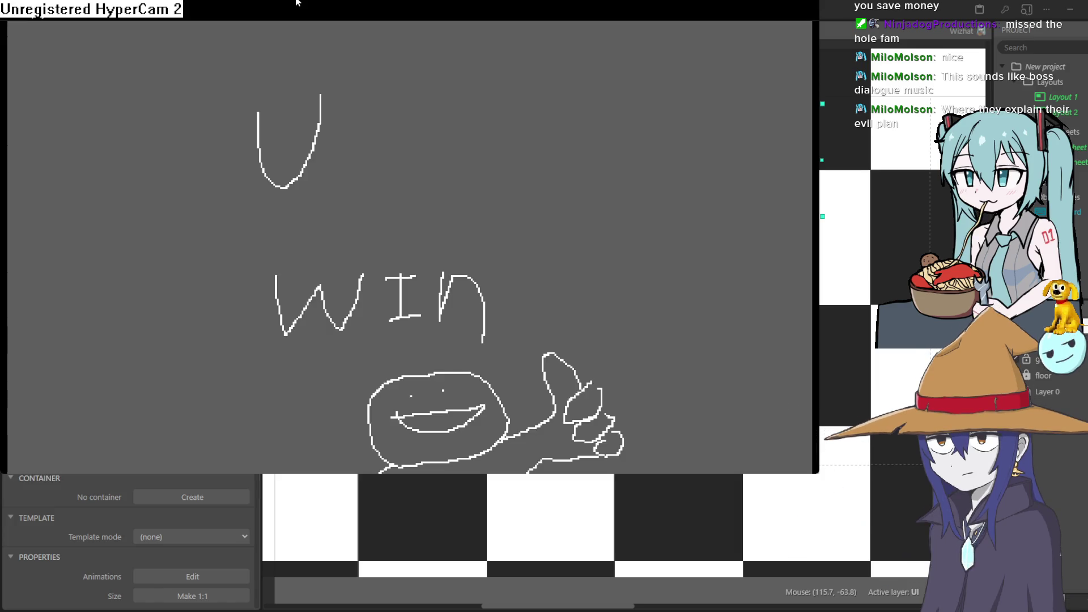
key(alt+F4)
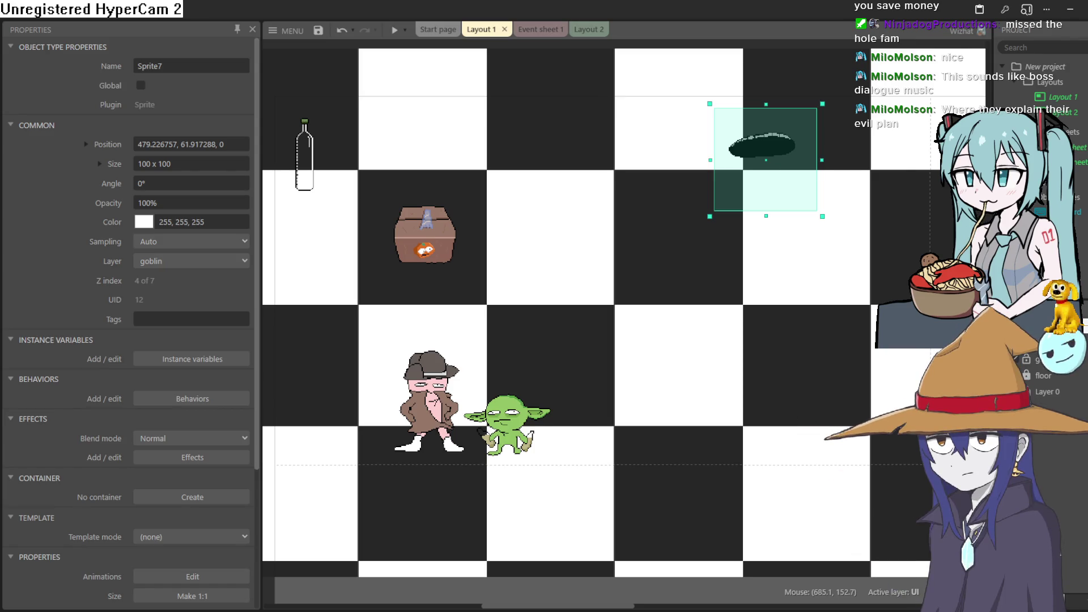
click(1068, 8)
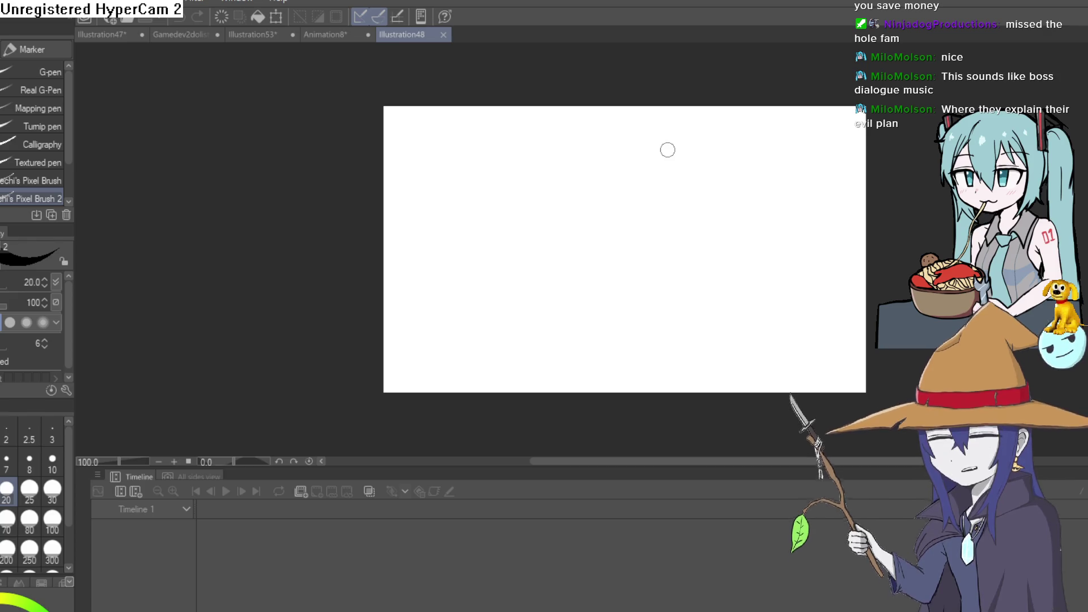
Step: Pan the canvas back into view and collapse the timeline to enlarge the drawing area
scroll(745, 234, right, 3)
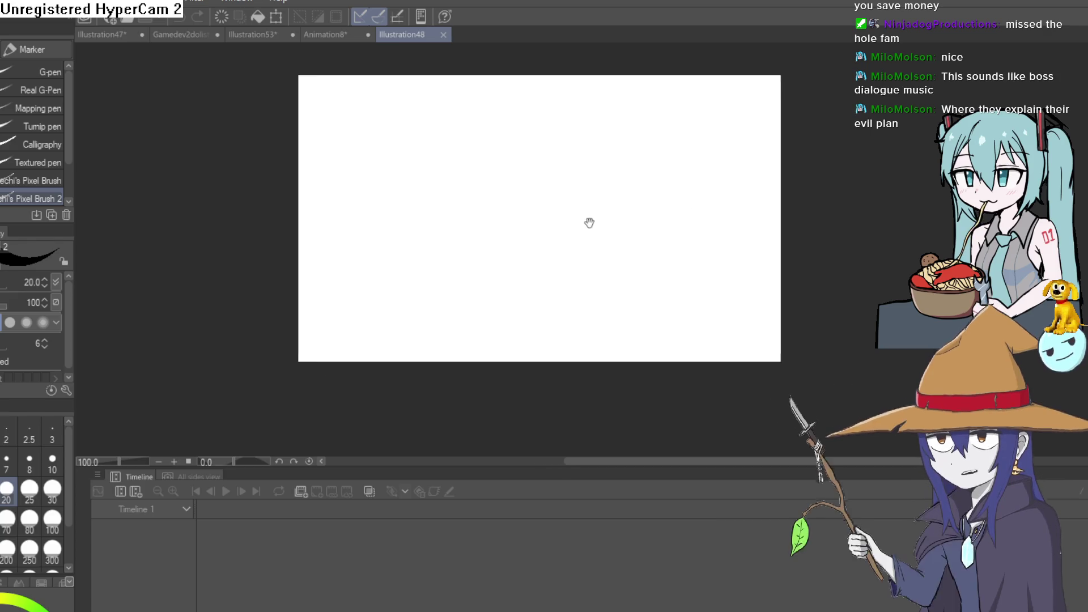
scroll(535, 472, left, 10)
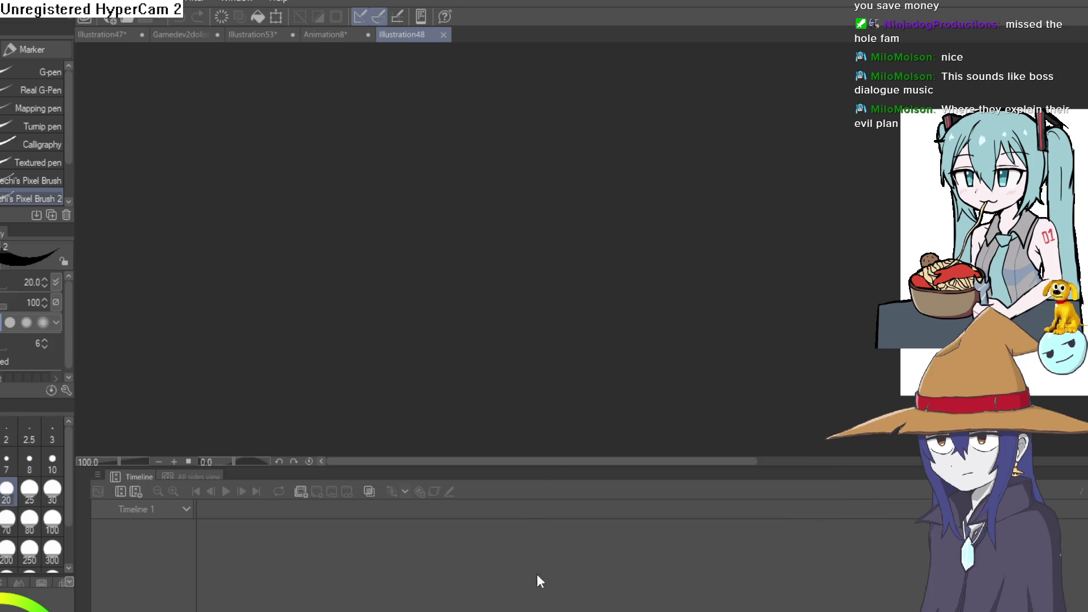
drag(854, 294, 435, 267)
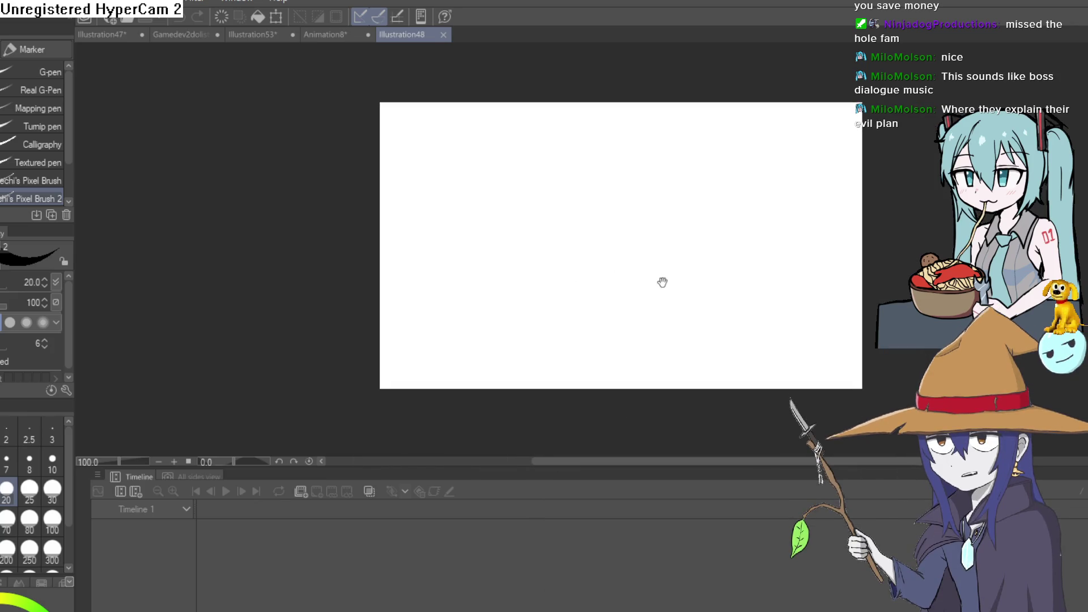
drag(665, 280, 640, 286)
drag(522, 476, 525, 609)
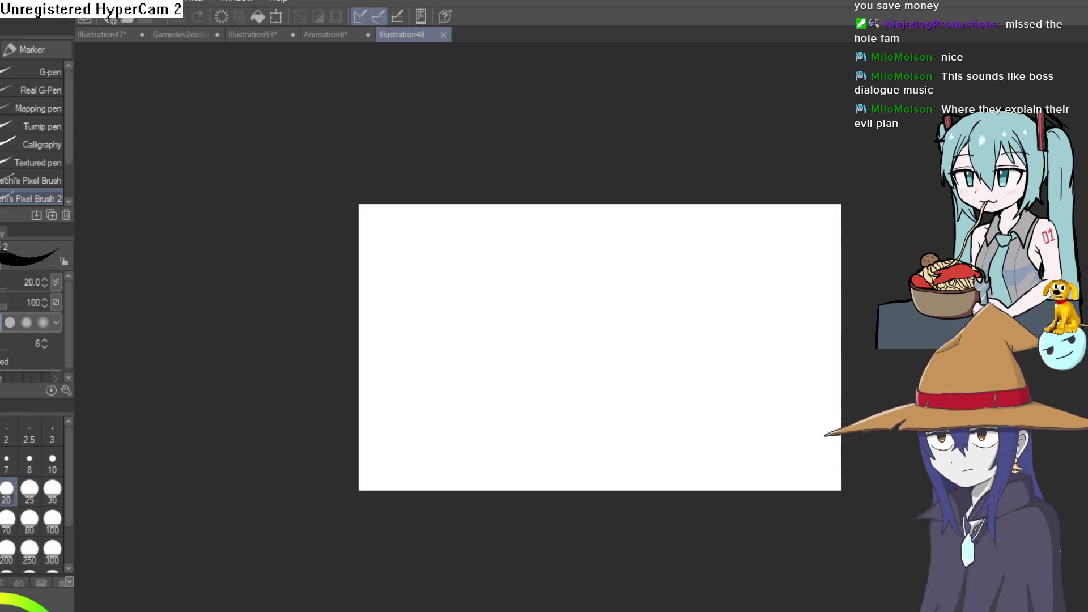
Step: Draw a test arch stroke on the canvas, then undo it
mouse_move(518, 389)
mouse_down()
mouse_move(539, 272)
mouse_move(556, 388)
mouse_move(517, 388)
mouse_up()
key(ctrl+z)
scroll(517, 388, up, 2)
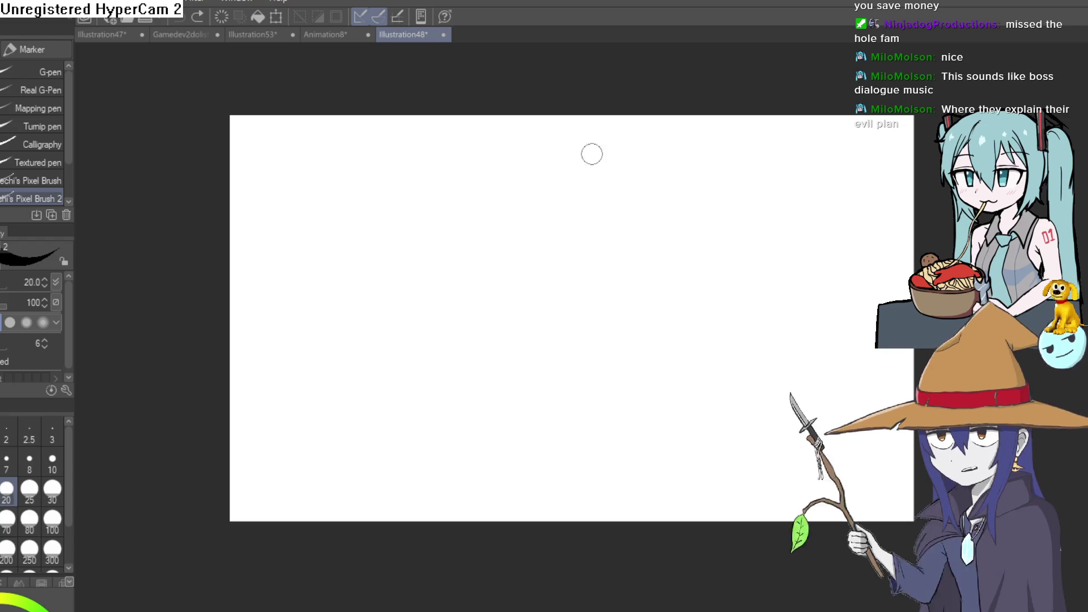
Step: Try filling the canvas black twice, undoing each fill so it stays plain white
key(g)
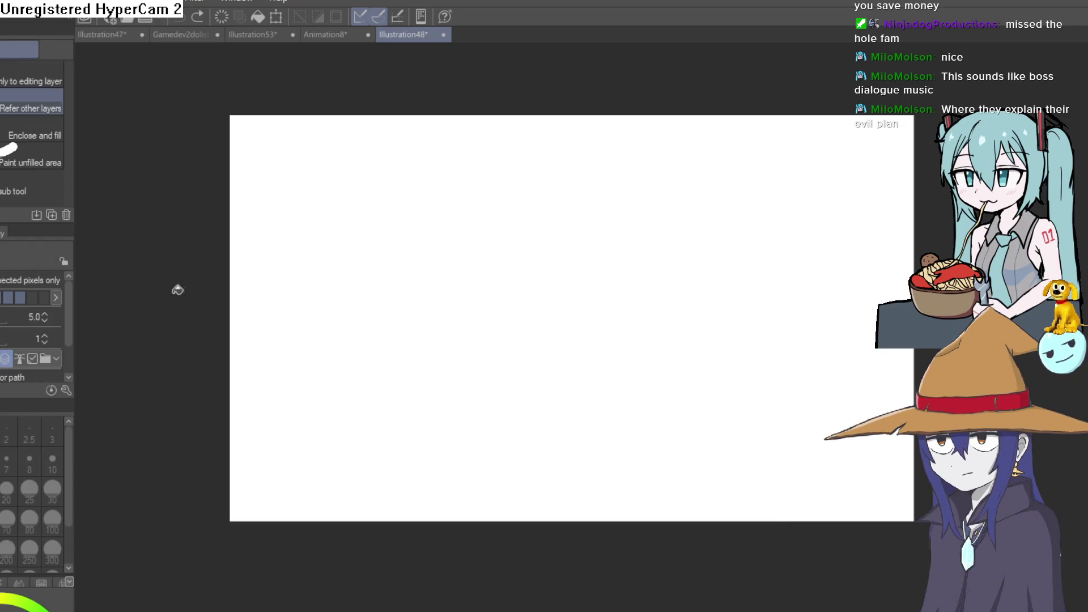
click(692, 291)
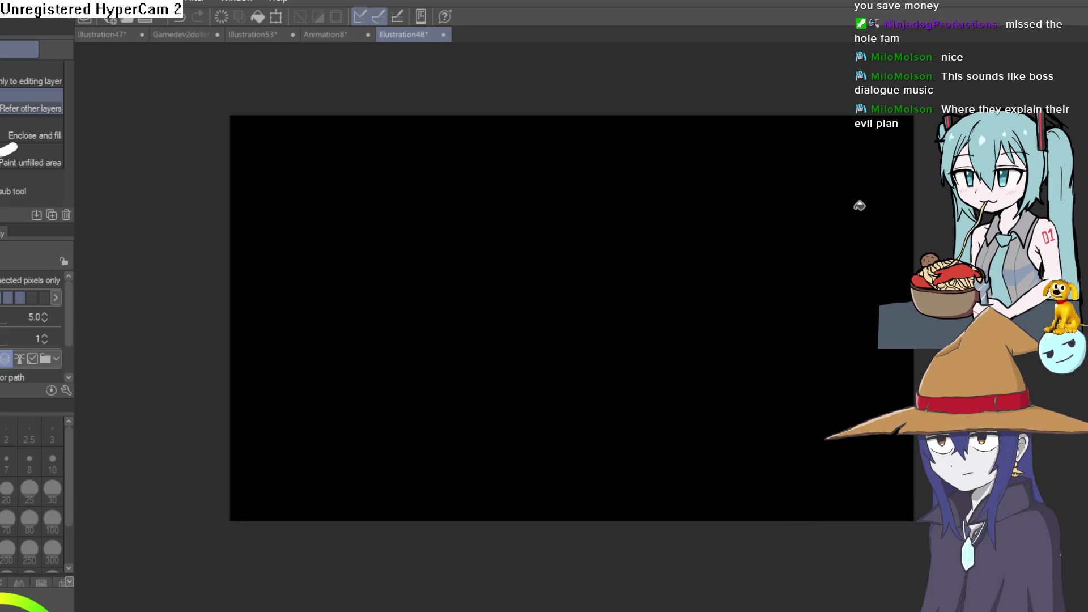
key(ctrl+z)
click(719, 264)
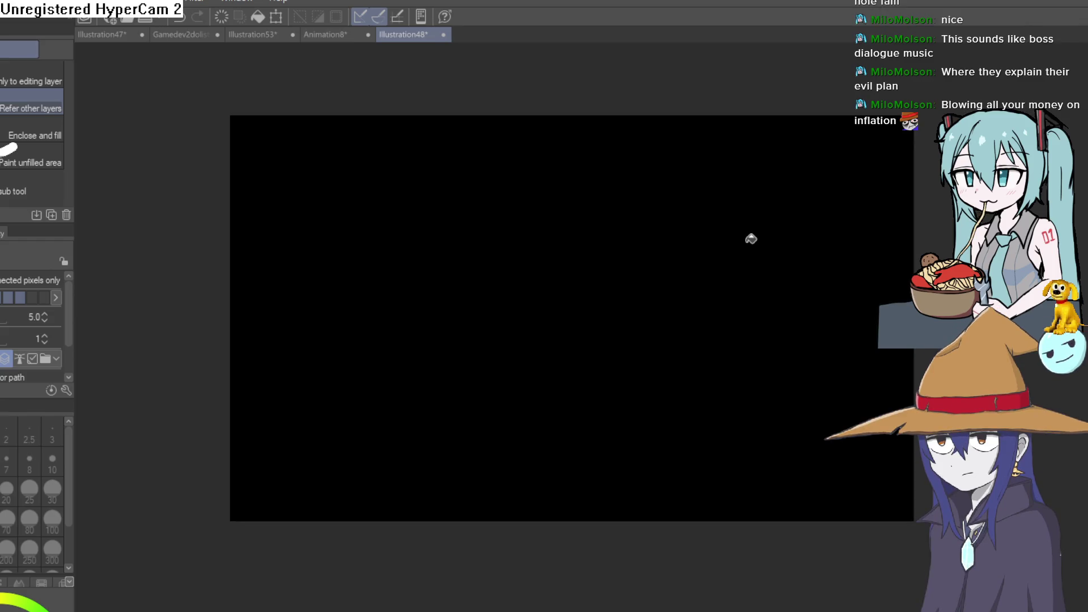
key(ctrl+z)
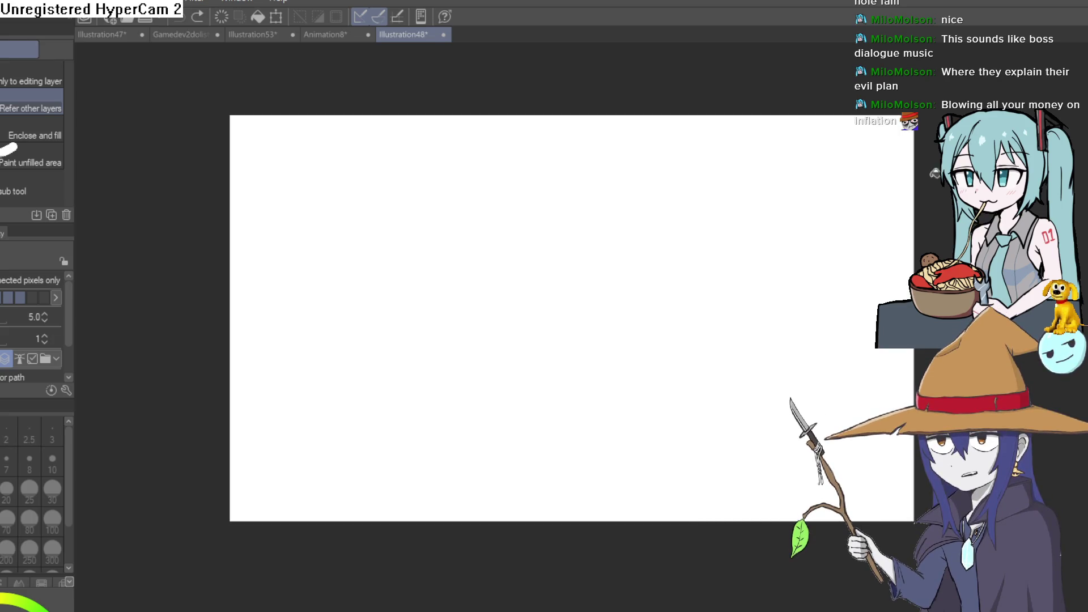
Step: Hand-letter 'wizh' with the pen, add a wizard-hat figure, and write 'Soft' underneath
key(p)
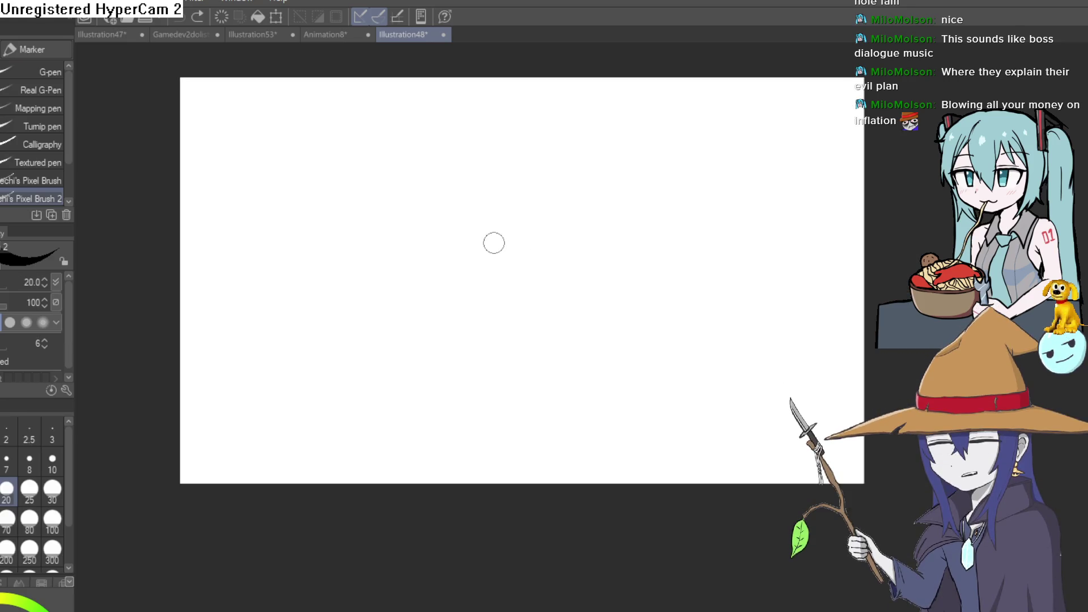
drag(401, 223, 439, 223)
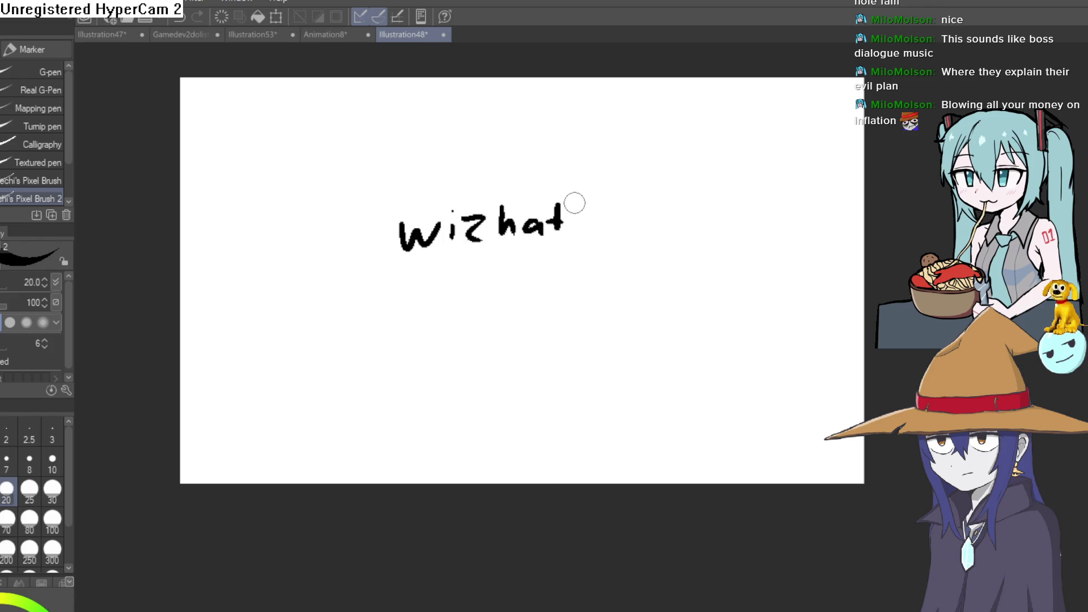
key(ctrl+z)
mouse_move(528, 233)
mouse_down()
mouse_move(547, 238)
mouse_move(537, 244)
mouse_move(553, 234)
mouse_move(548, 193)
mouse_move(536, 202)
mouse_up()
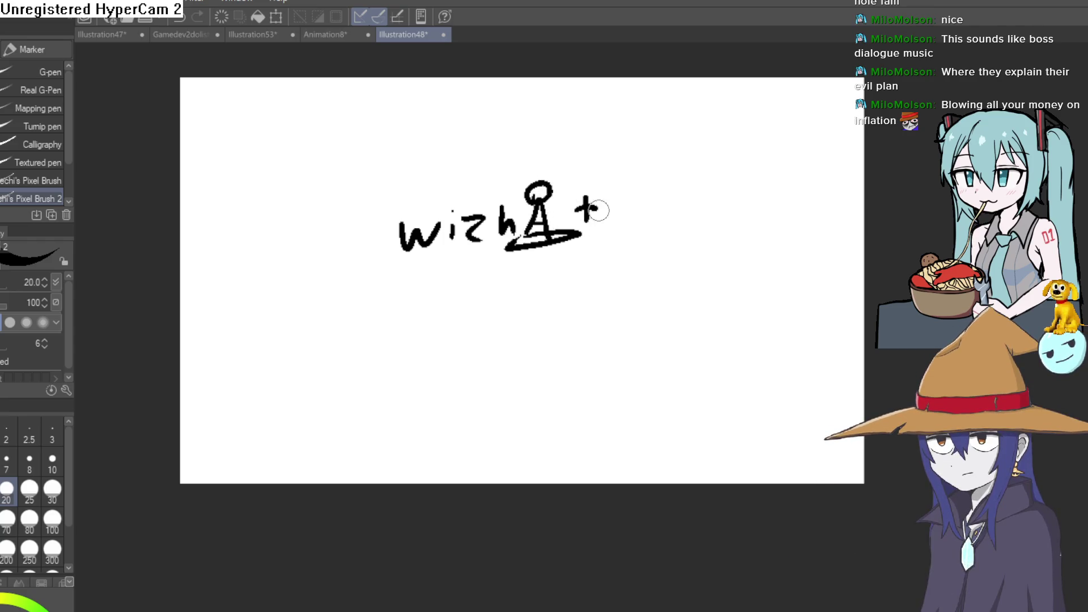
mouse_move(491, 262)
mouse_down()
mouse_move(478, 293)
mouse_move(507, 276)
mouse_up()
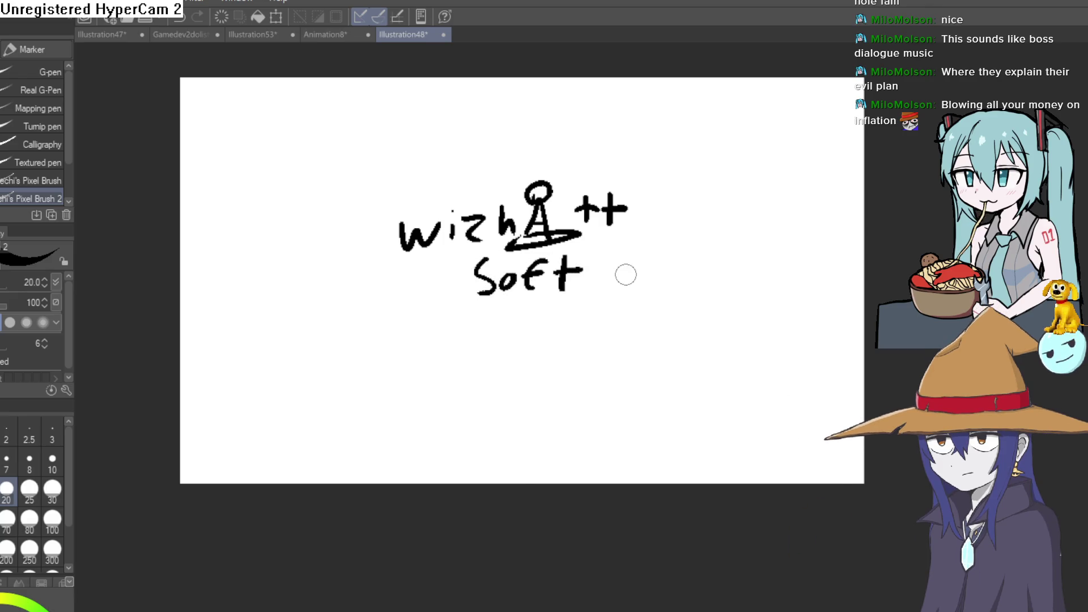
Step: Zoom and pan around the canvas to inspect and recentre the hand-drawn logo
scroll(603, 263, up, 2)
mouse_move(602, 278)
mouse_down()
mouse_move(581, 409)
mouse_move(626, 365)
mouse_up()
scroll(626, 365, down, 1)
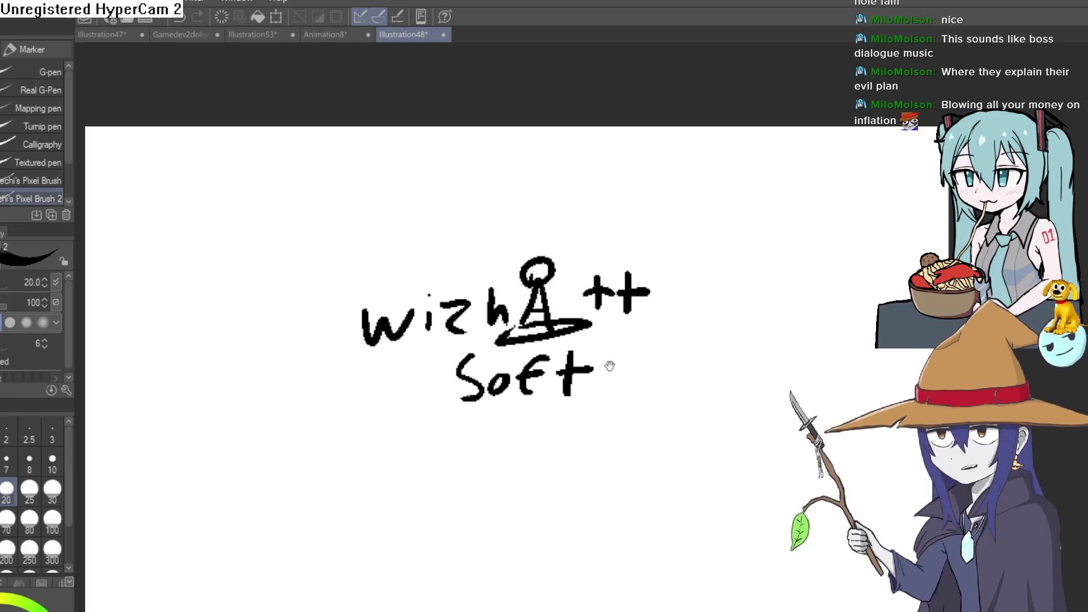
scroll(606, 360, up, 3)
scroll(595, 348, down, 5)
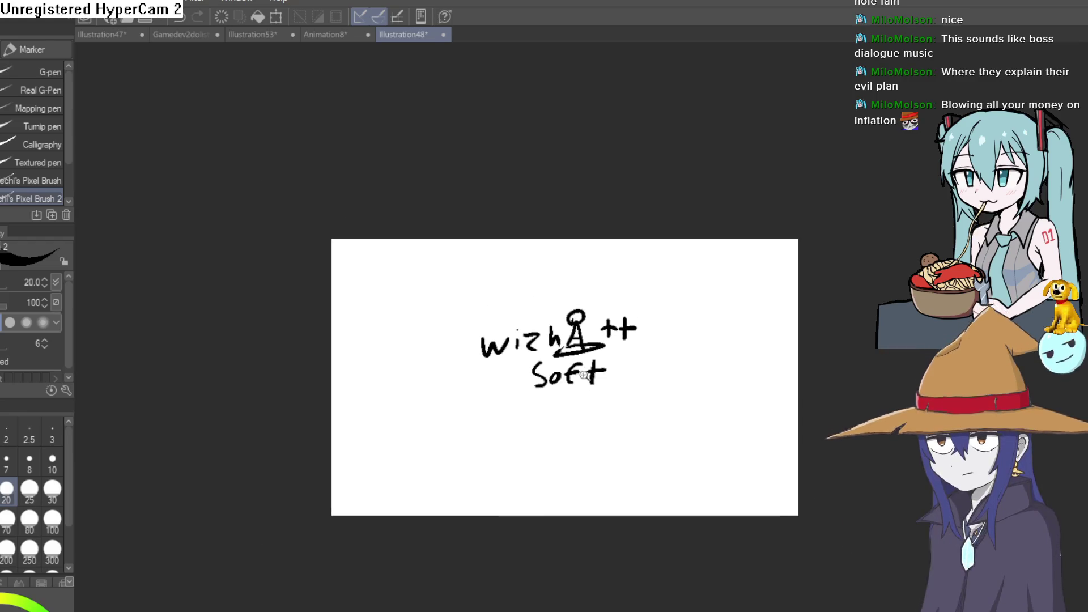
scroll(605, 340, up, 2)
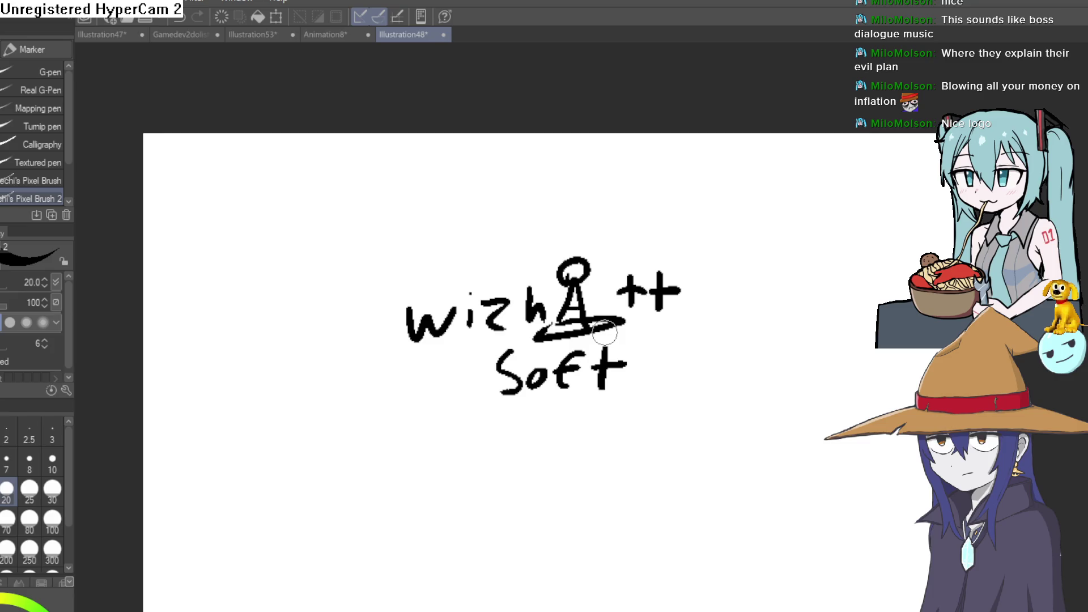
scroll(605, 334, up, 2)
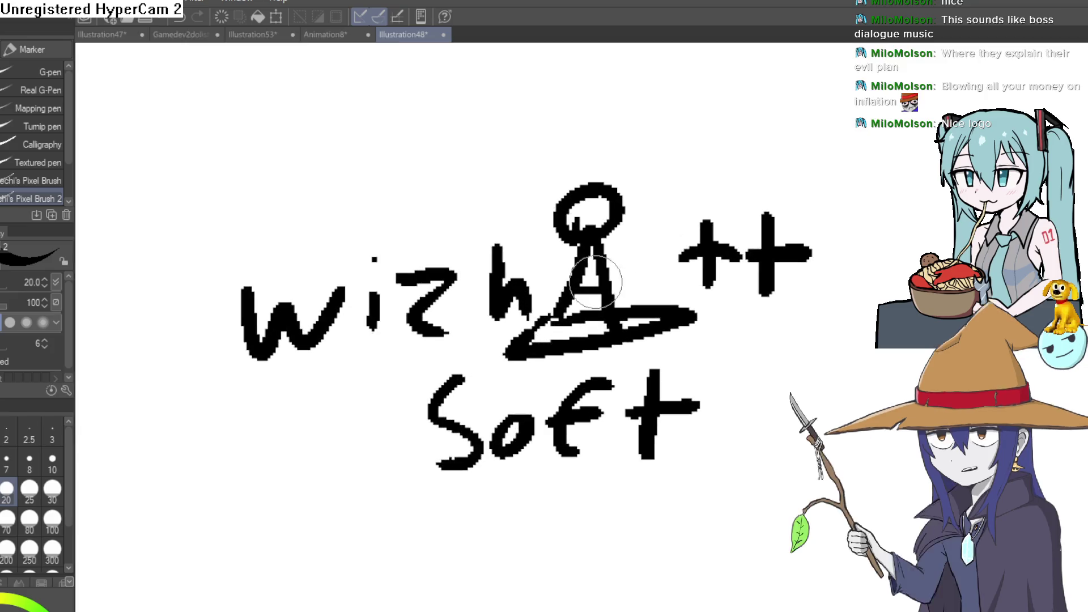
scroll(707, 285, down, 3)
drag(724, 297, 712, 352)
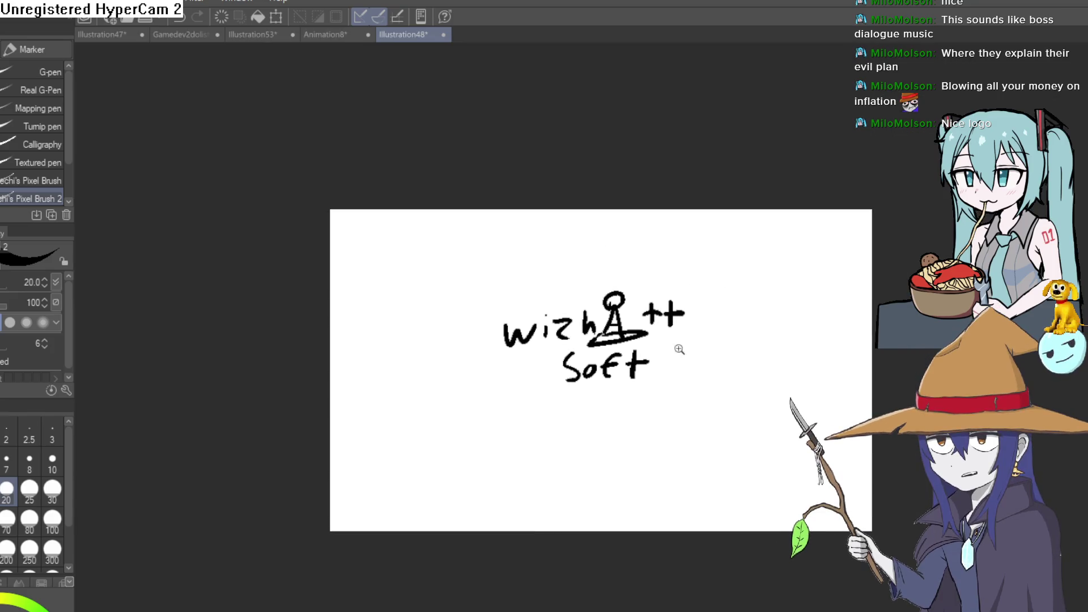
scroll(673, 349, up, 3)
scroll(635, 340, up, 2)
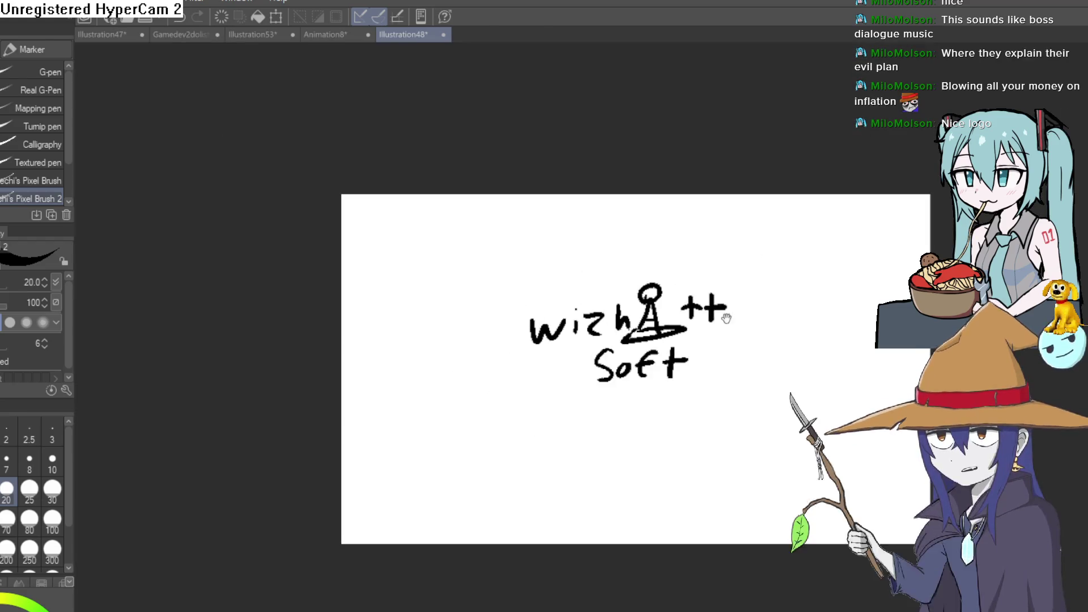
scroll(657, 341, down, 3)
drag(695, 344, 678, 376)
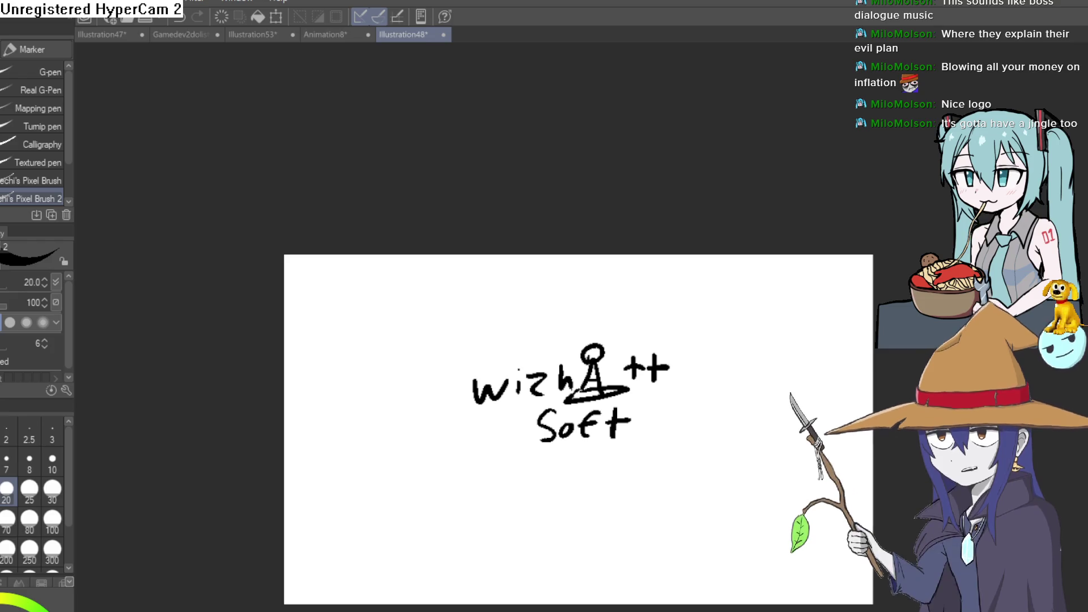
Step: Bring up the This House Wants To Be Empty Jam page and scroll through its rules and FAQ
key(alt+Tab)
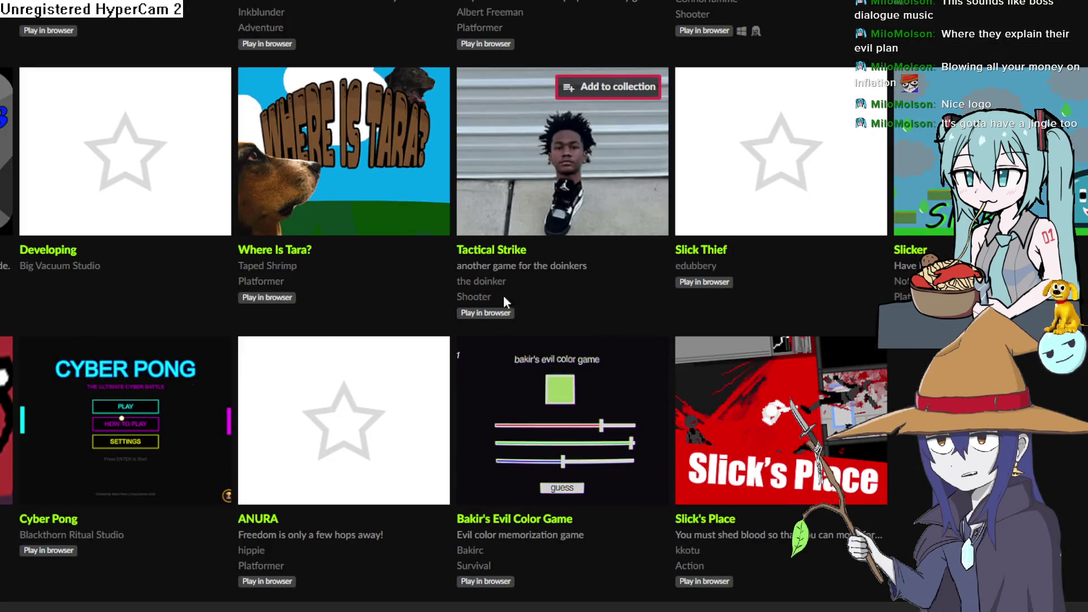
key(ctrl+Tab)
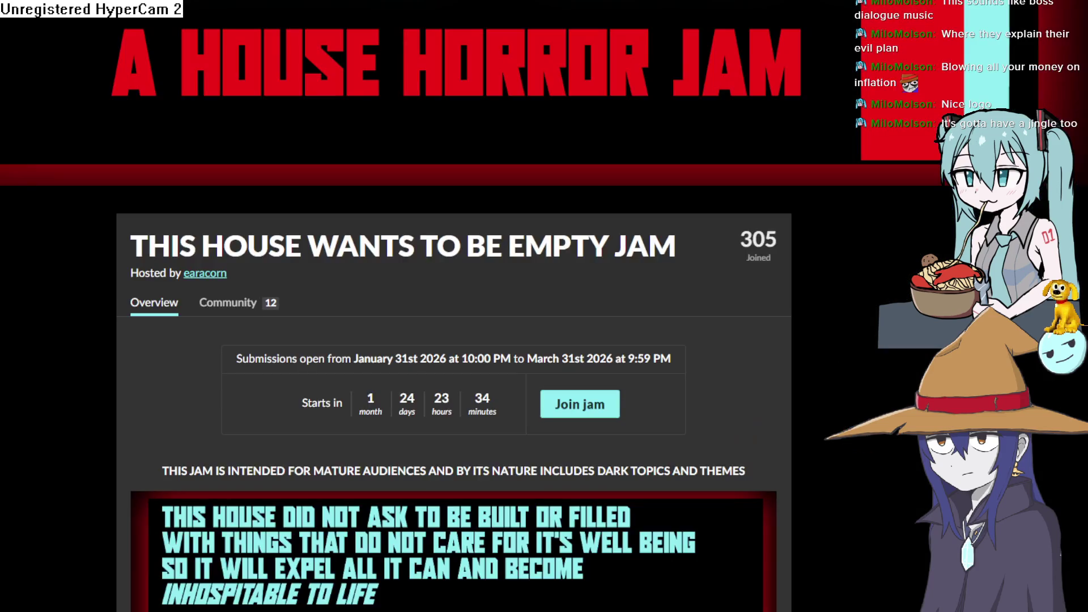
scroll(400, 175, down, 8)
scroll(408, 160, up, 3)
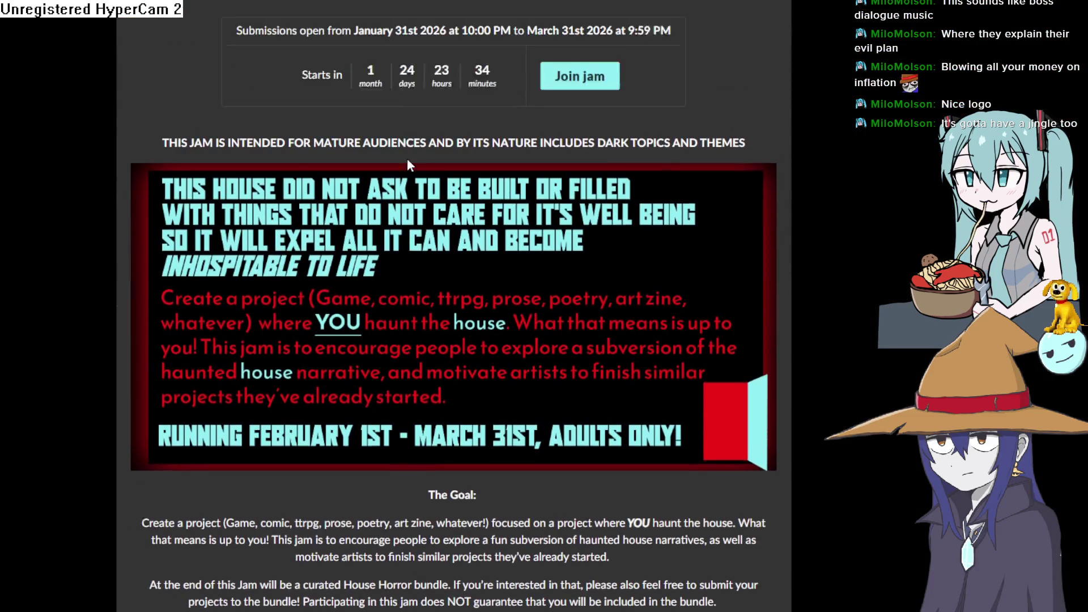
scroll(407, 159, up, 2)
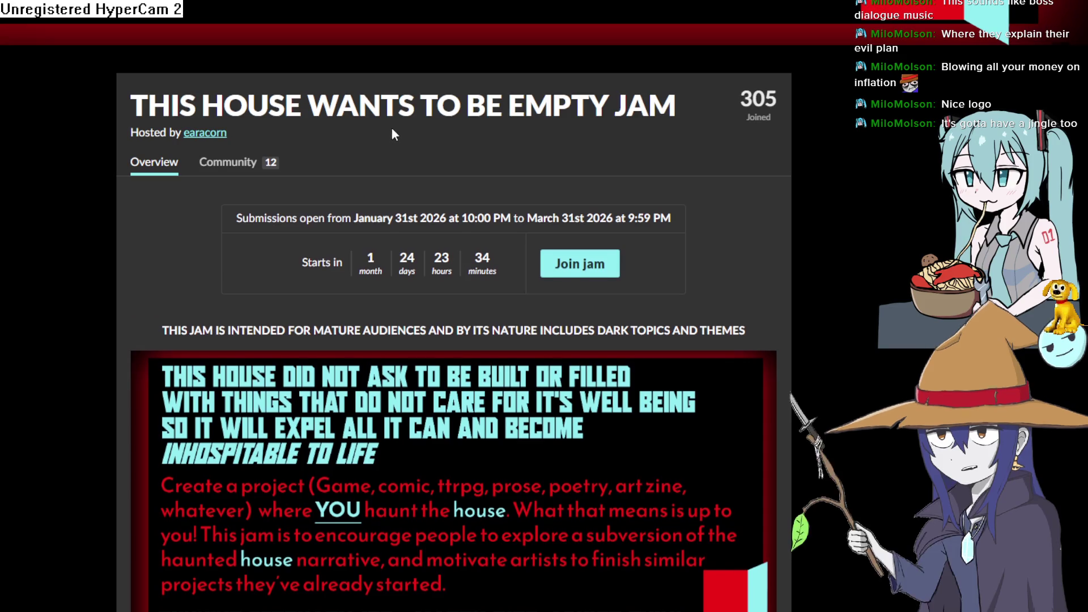
scroll(391, 131, down, 5)
scroll(392, 127, down, 15)
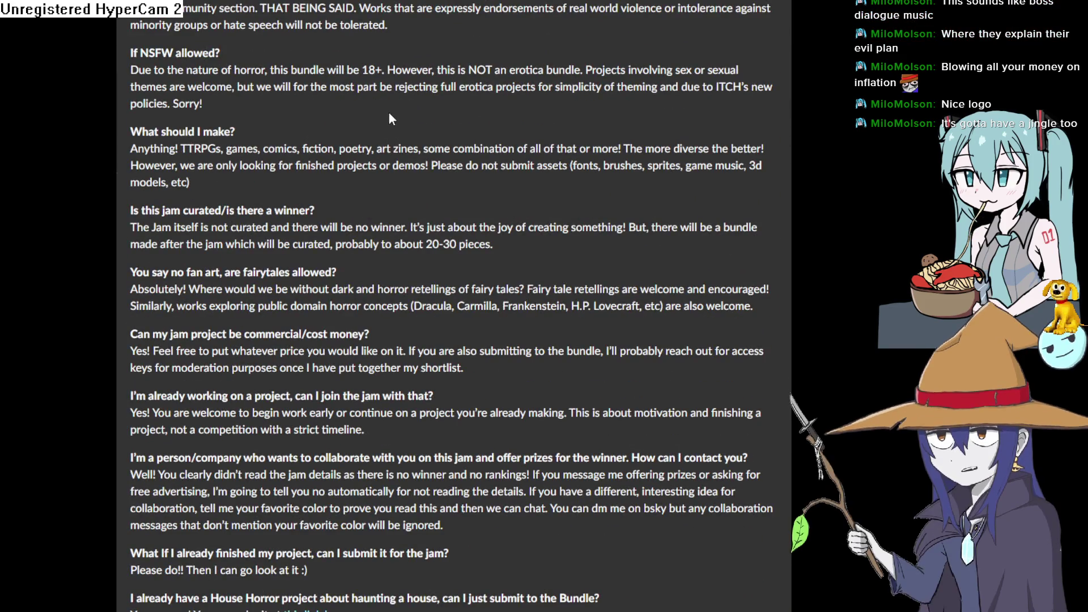
scroll(422, 407, up, 16)
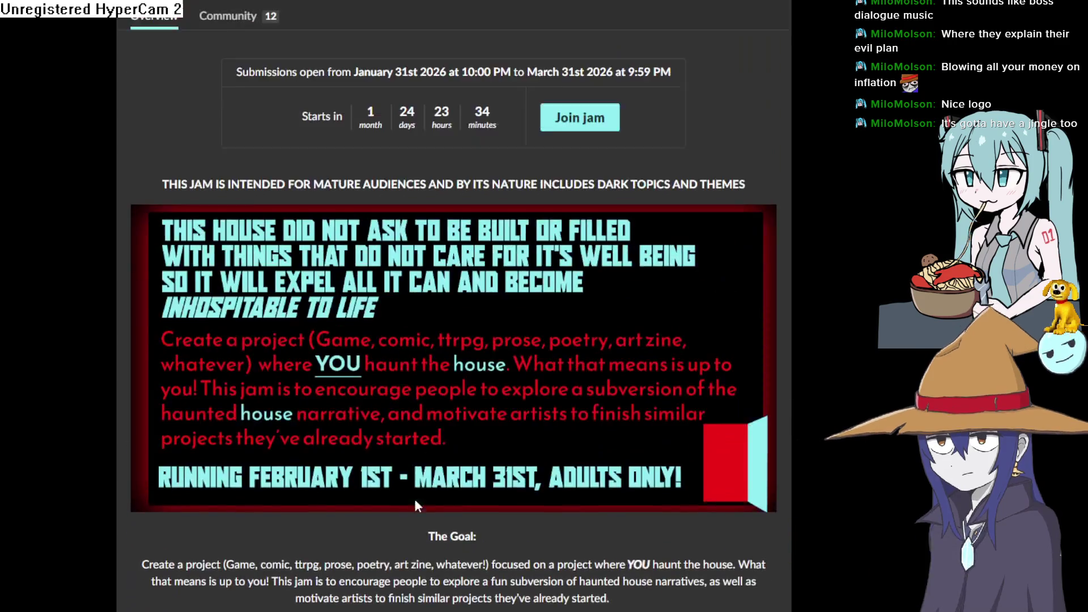
scroll(422, 405, up, 6)
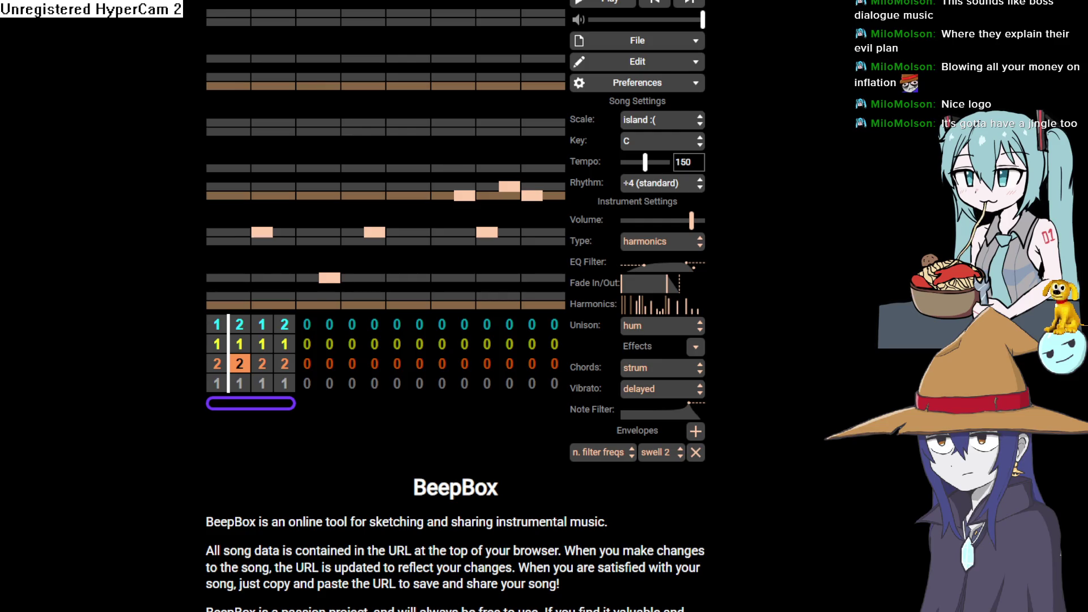
Step: Start a new BeepBox song, switch its instrument to chip wave, then place and remove a test note
click(652, 45)
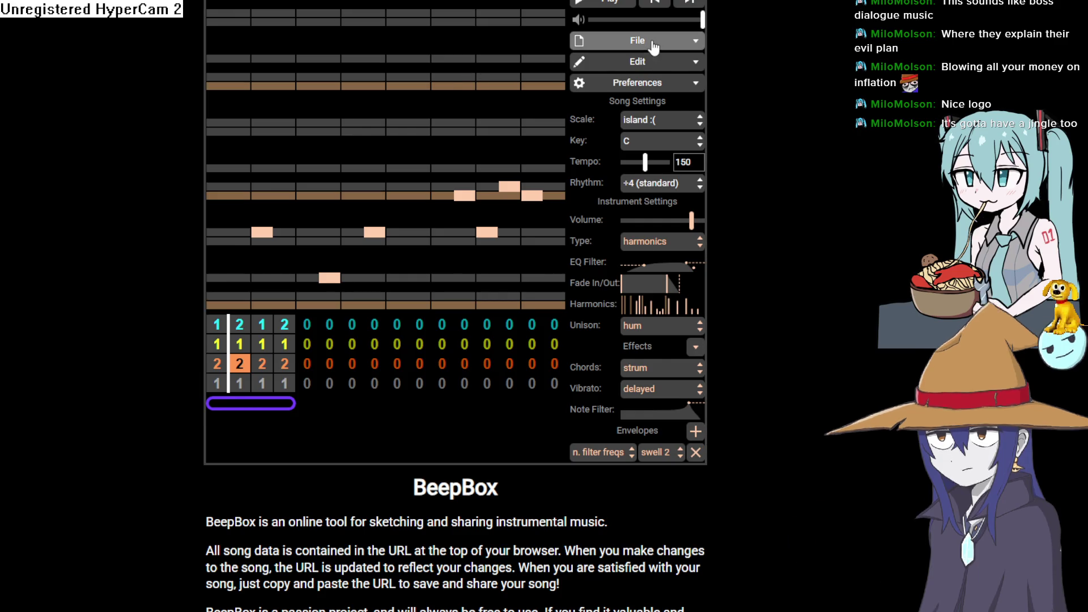
click(652, 60)
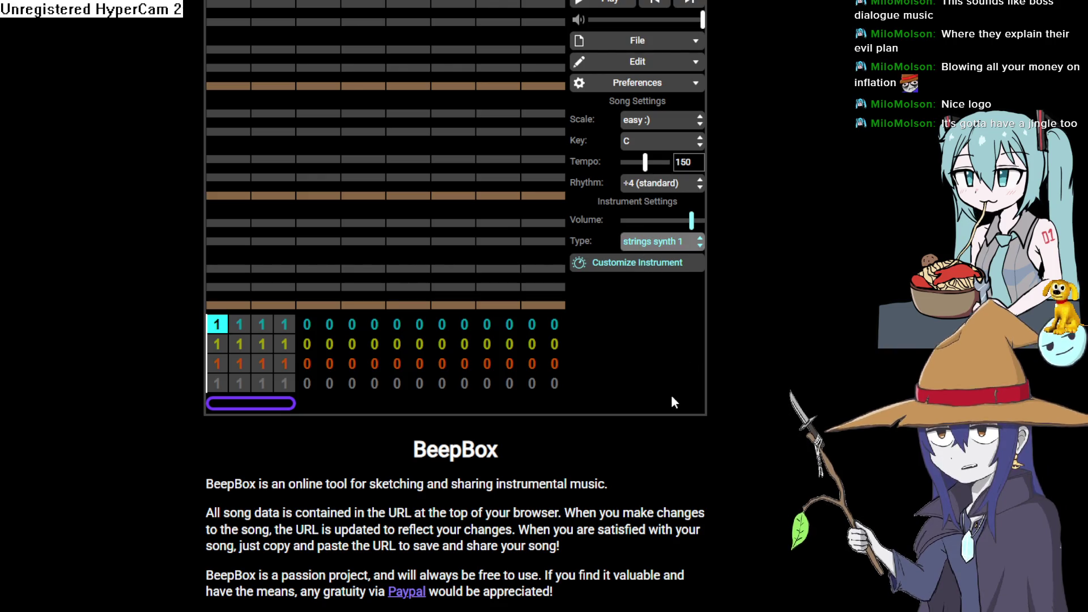
key(Return)
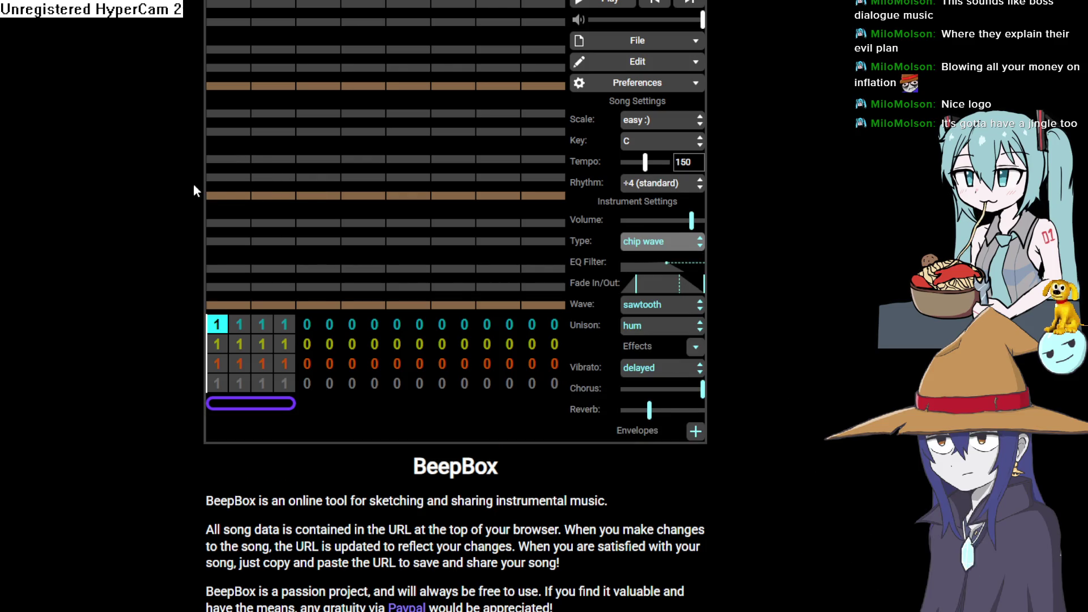
click(218, 198)
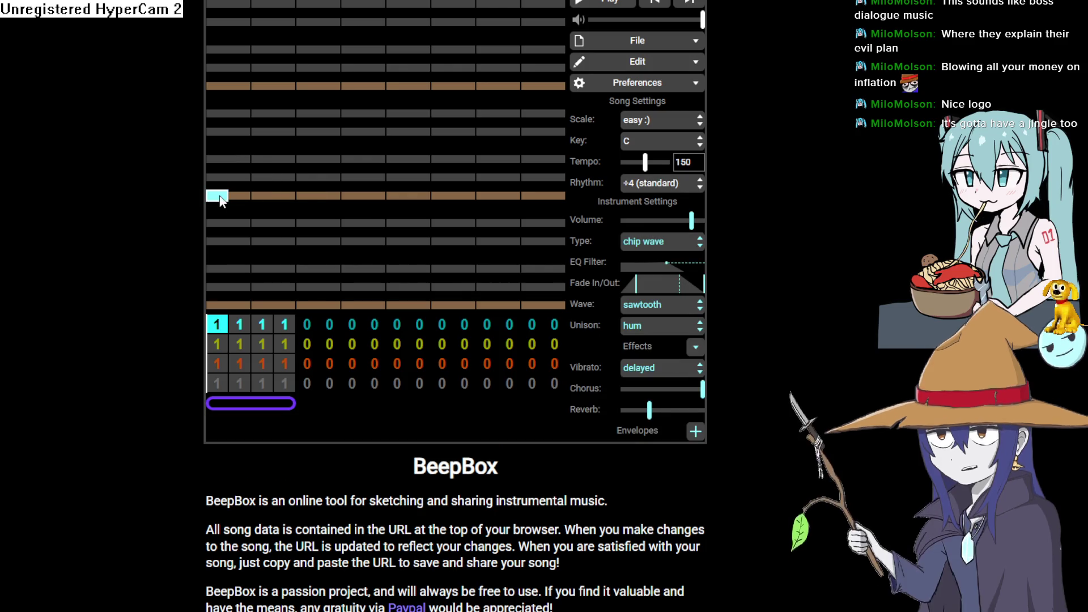
click(223, 196)
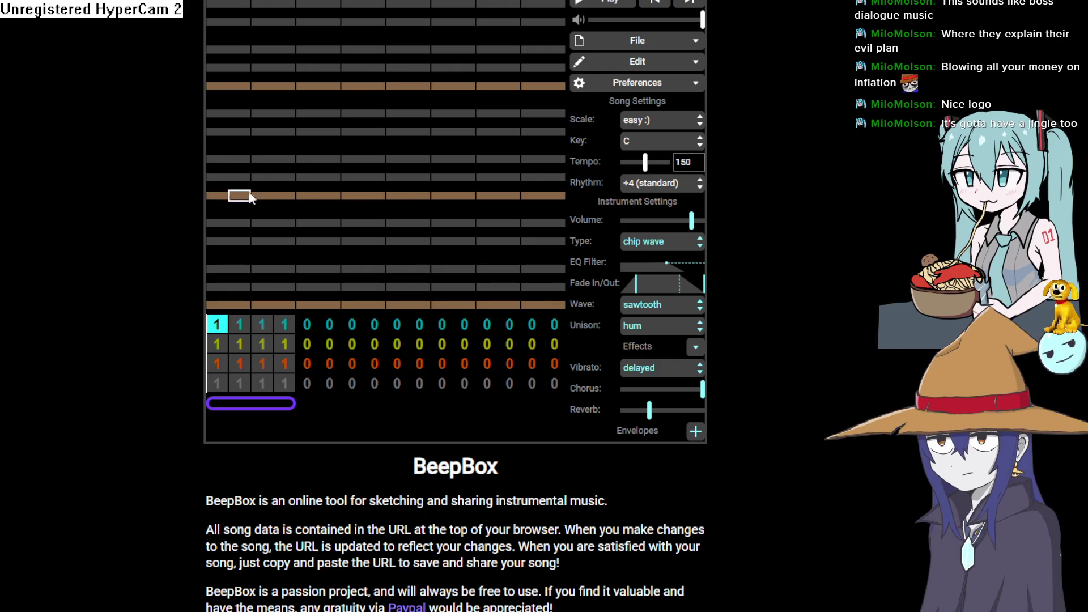
click(673, 246)
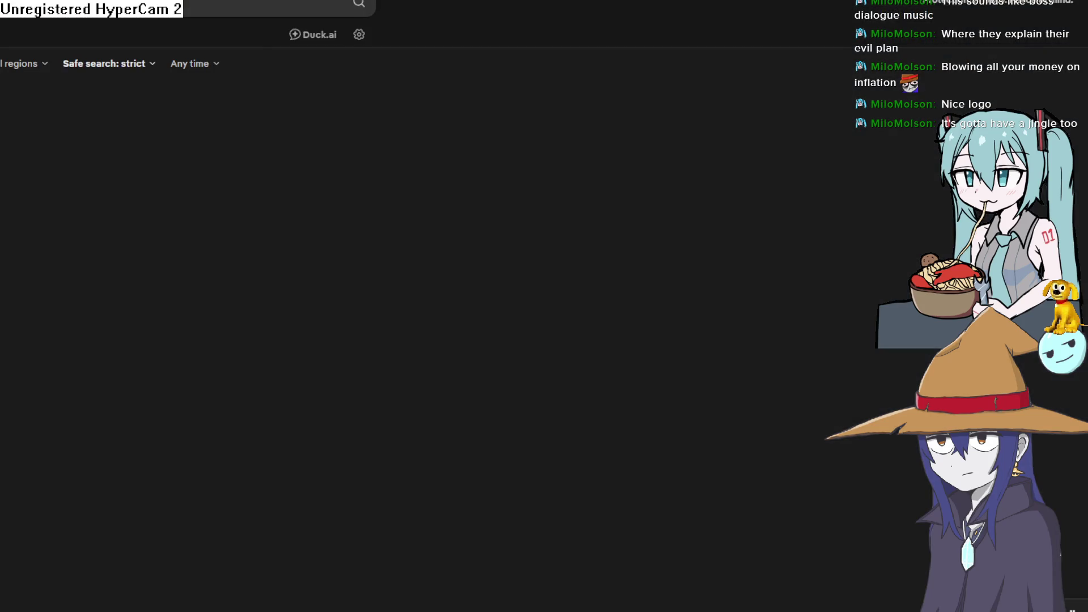
Step: Scroll the BeepBox search results and open the UltraBox (BeepBox 2.2.15) link
scroll(13, 482, down, 2)
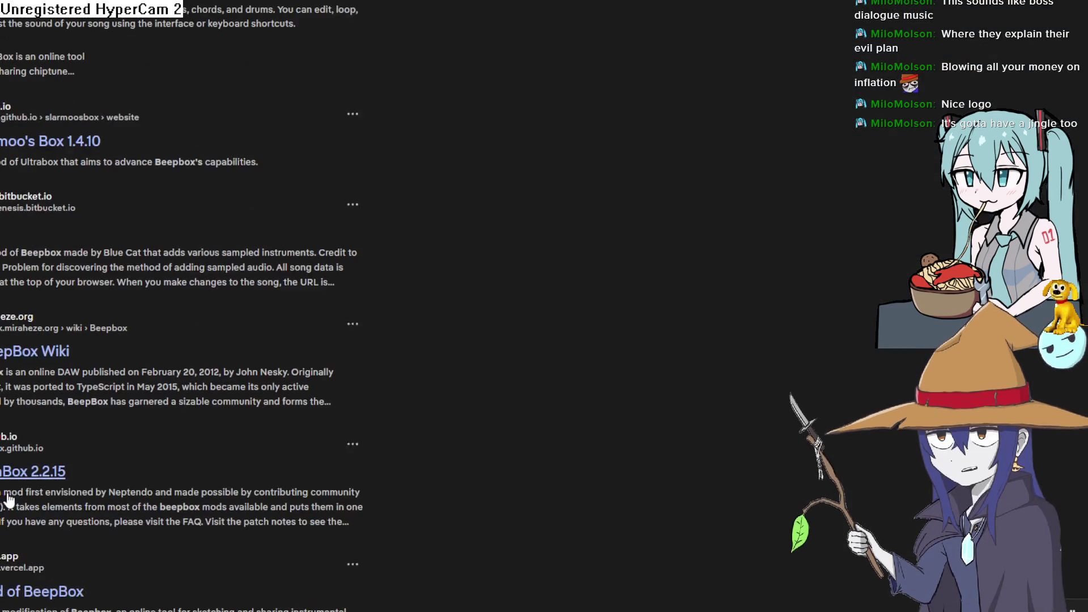
scroll(16, 486, down, 2)
scroll(17, 471, up, 2)
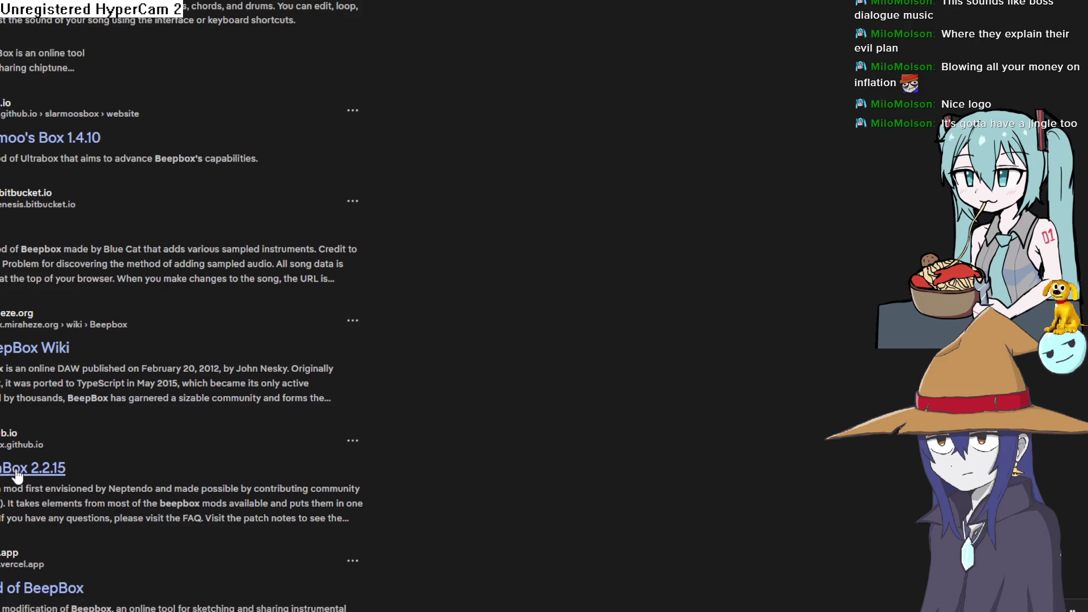
click(20, 480)
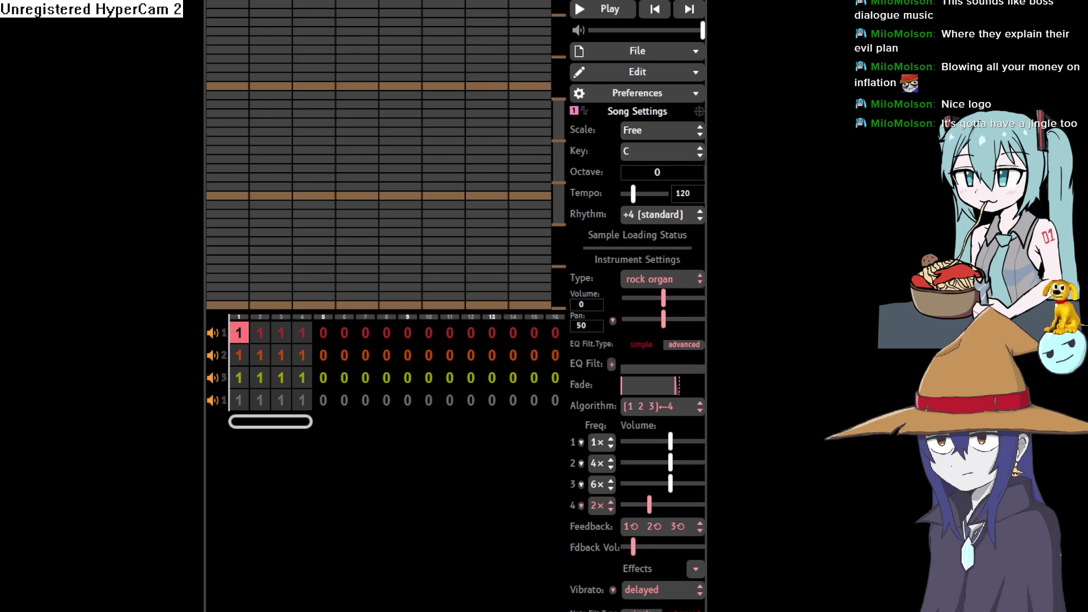
Step: Set the instrument type to the Gameboy Pulse retro preset, then place and remove a test note
click(687, 280)
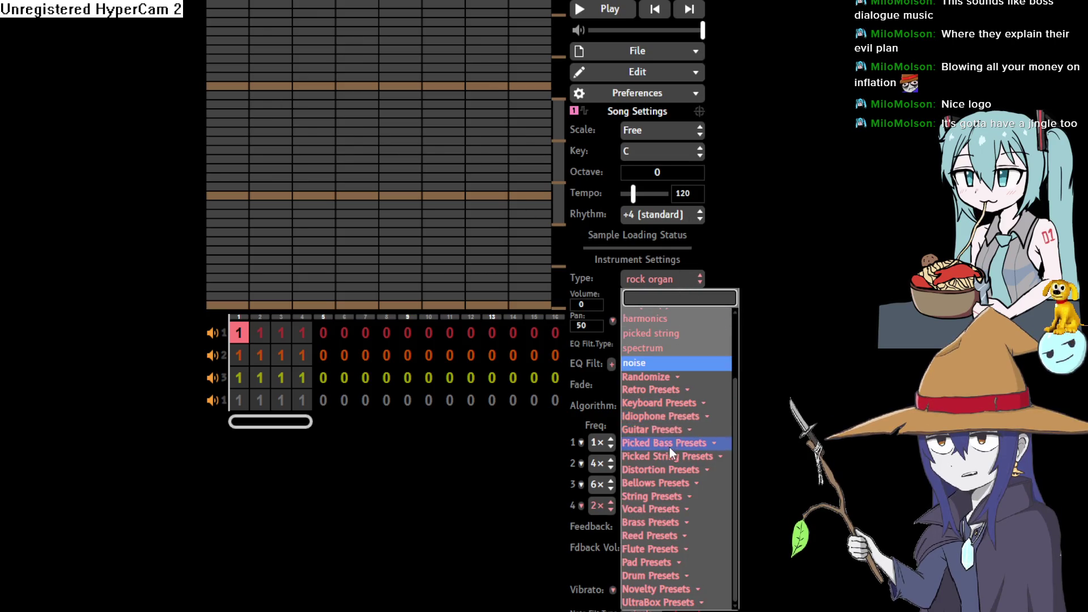
click(685, 390)
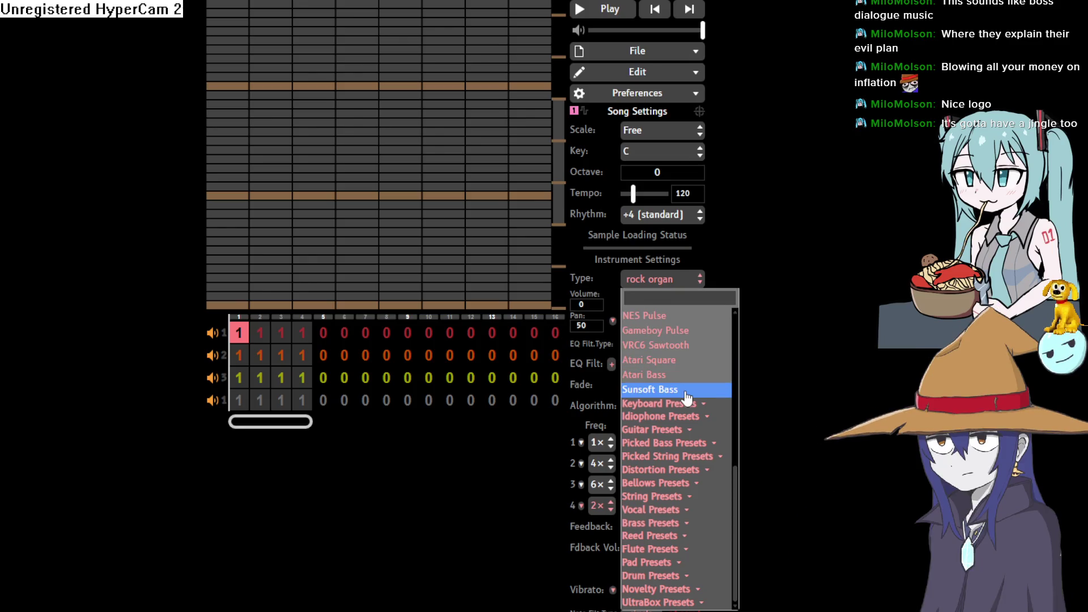
click(683, 334)
click(215, 223)
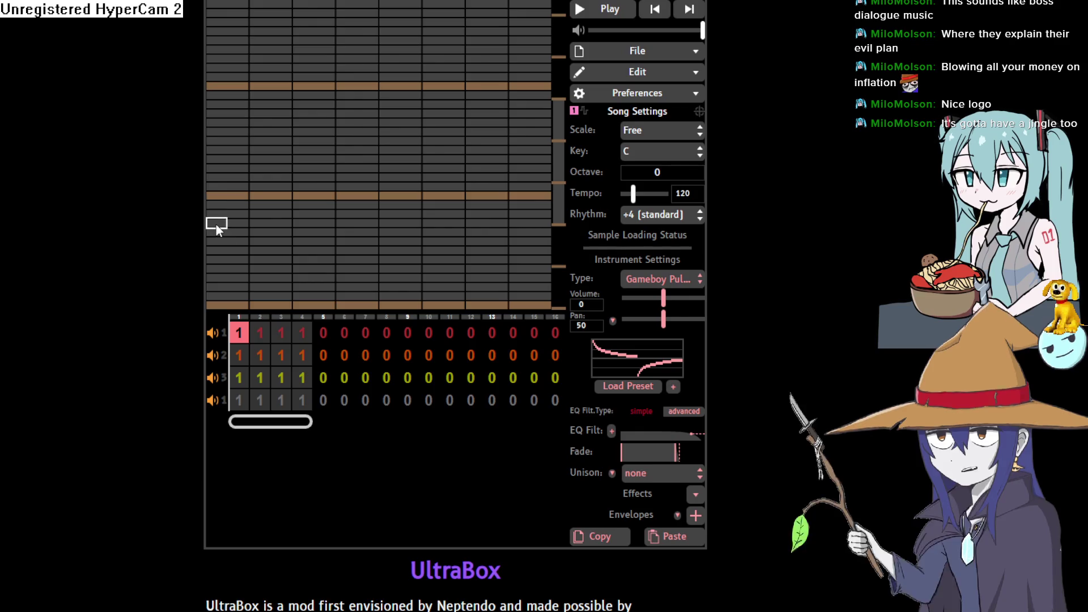
click(217, 223)
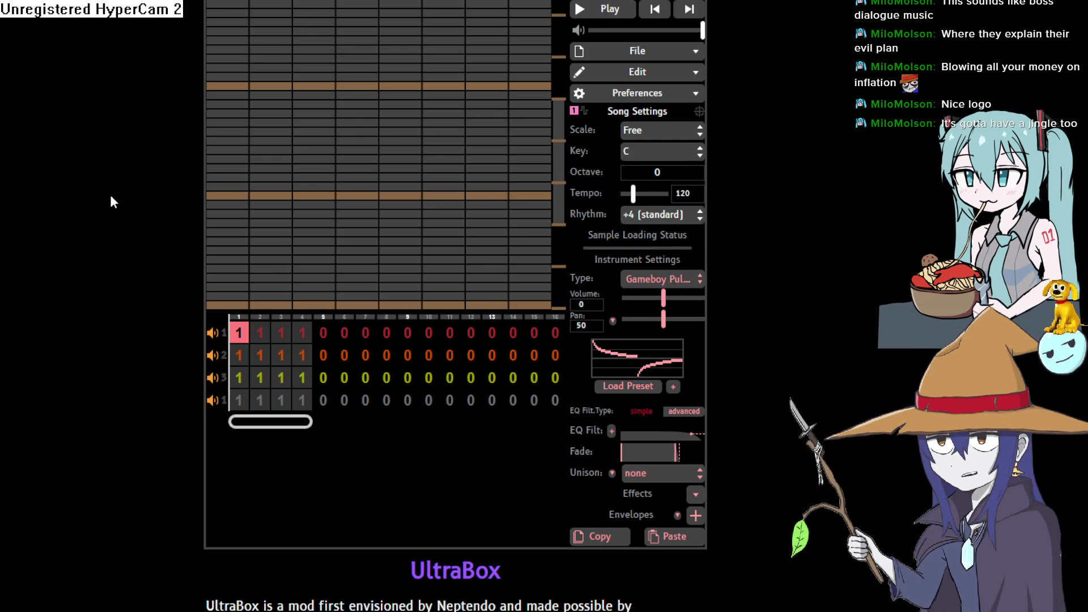
Step: Sketch opening melody notes from the orange row, play them back, and remove a few
click(216, 195)
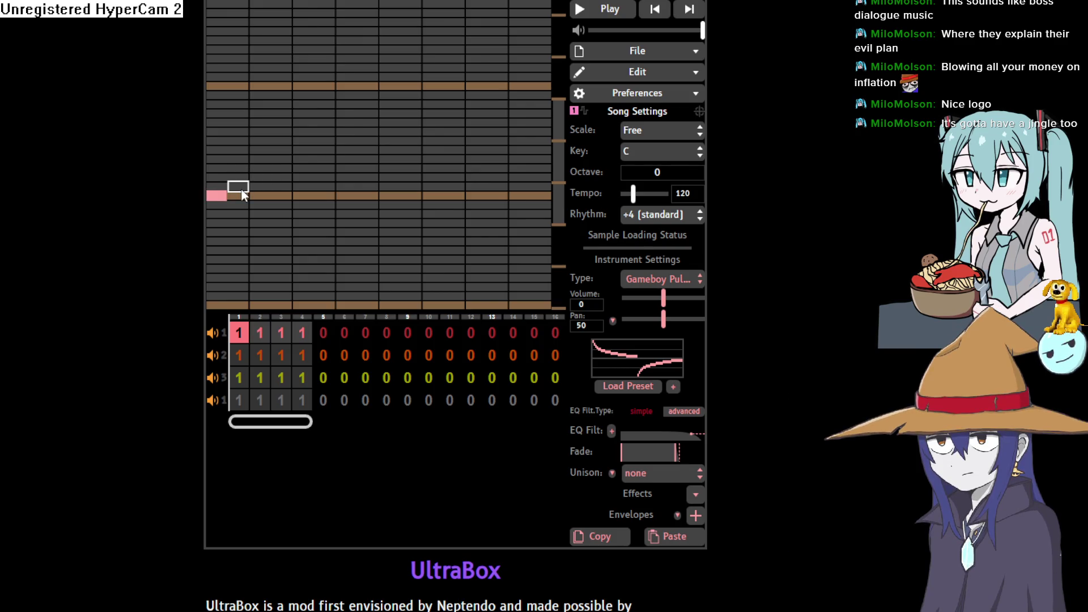
click(246, 204)
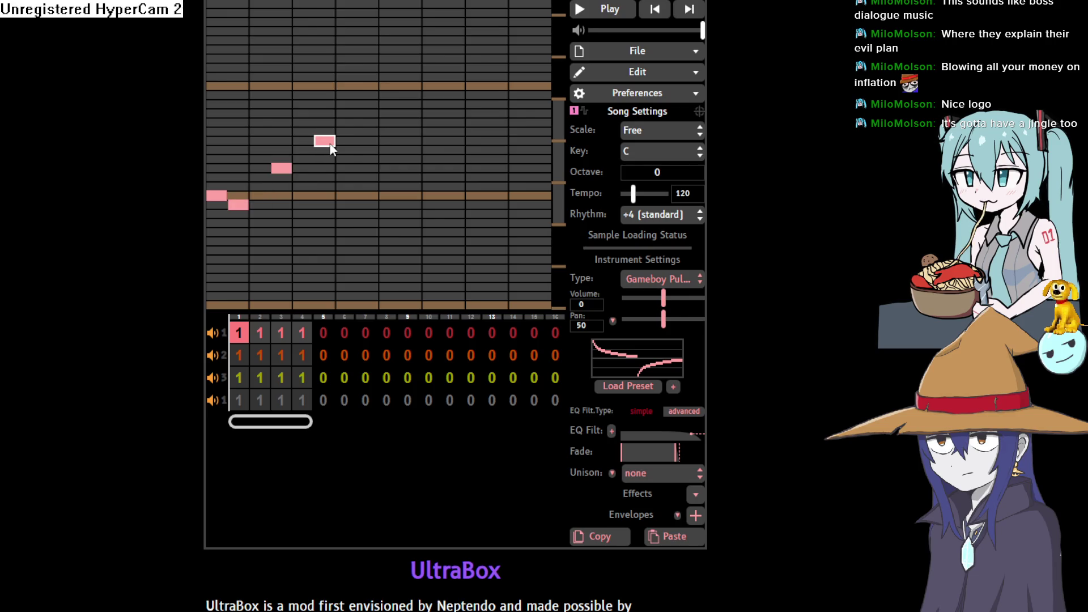
click(626, 11)
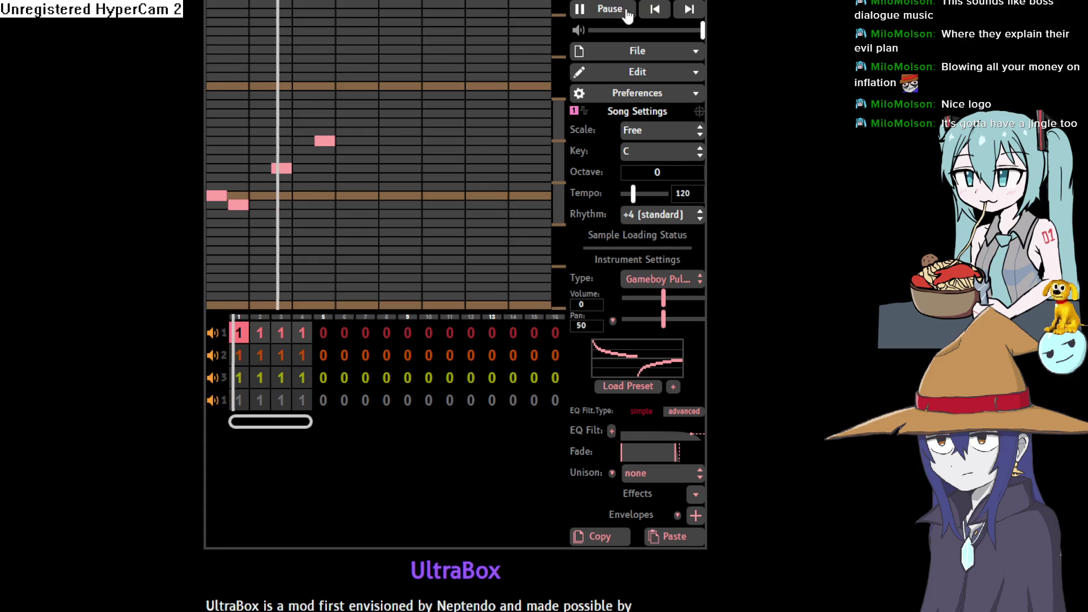
click(627, 11)
click(281, 168)
click(325, 141)
click(235, 208)
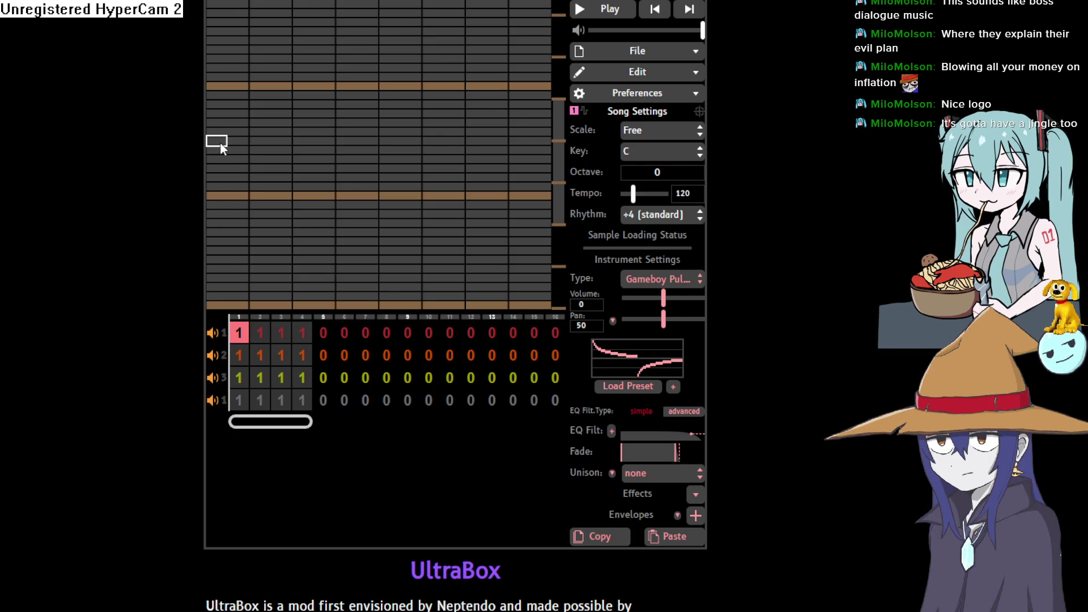
click(220, 144)
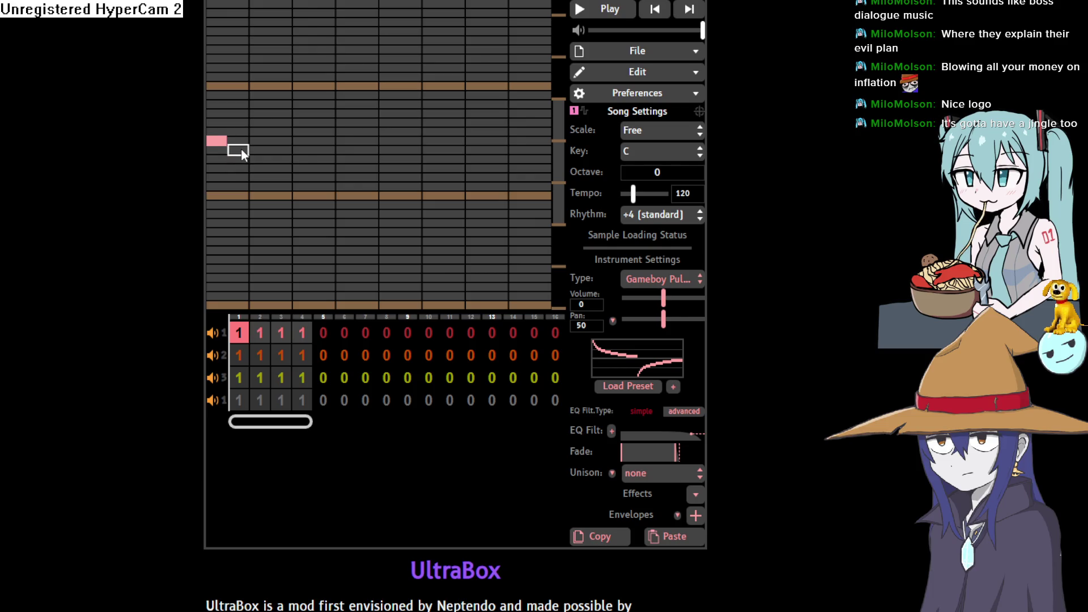
click(240, 152)
click(232, 155)
click(222, 142)
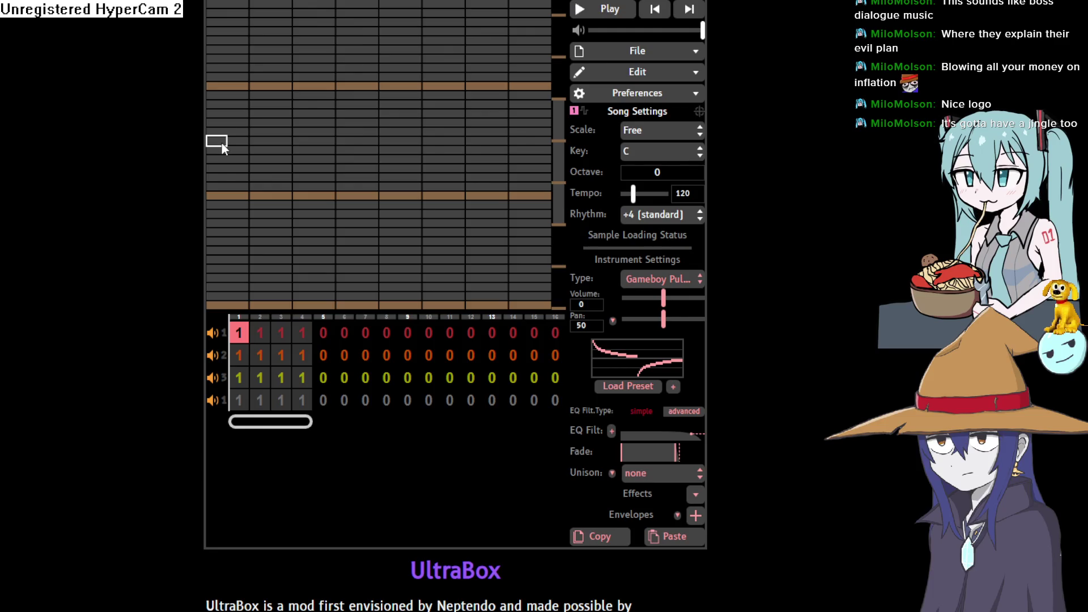
click(222, 143)
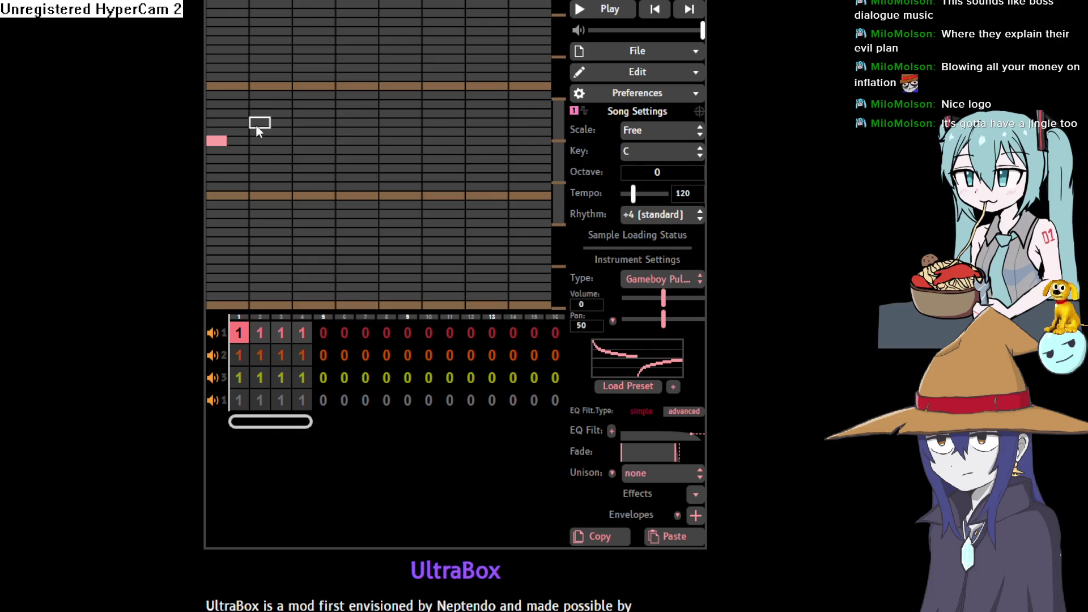
key(ctrl+z)
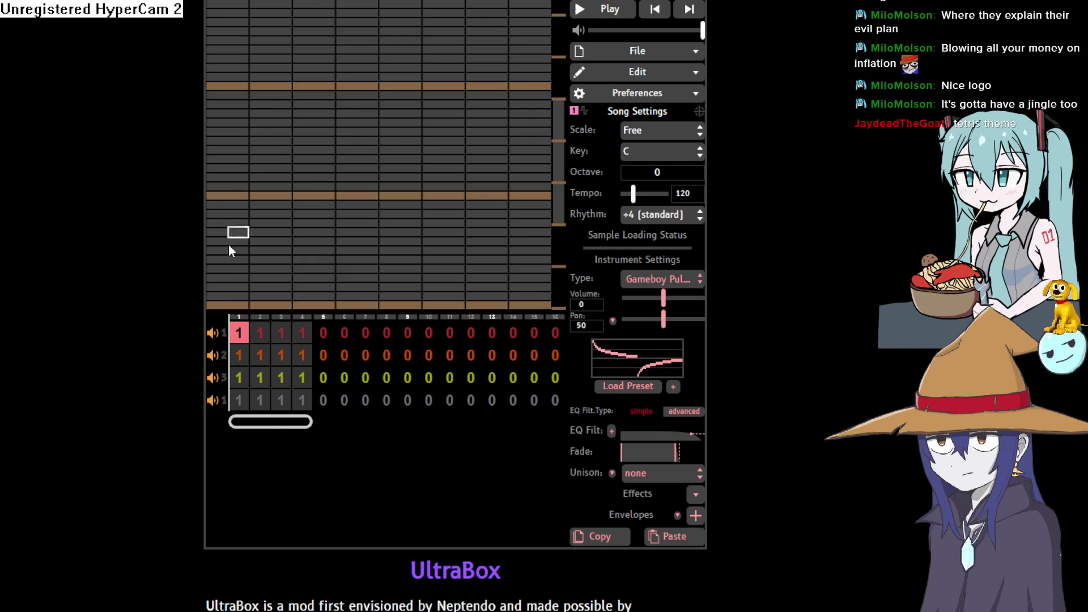
click(219, 196)
click(220, 169)
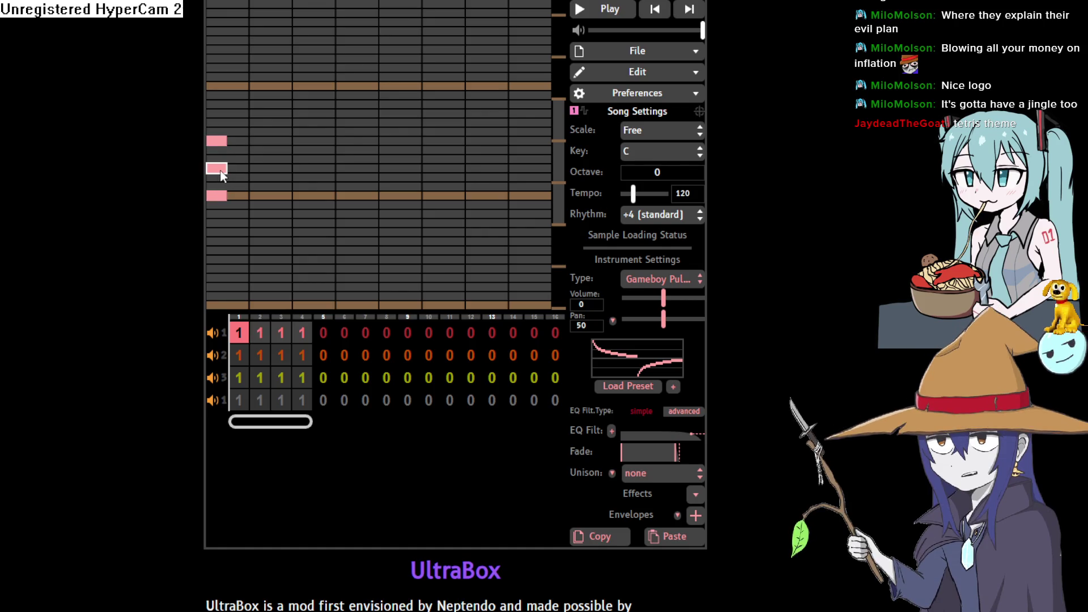
click(220, 168)
click(221, 143)
click(223, 193)
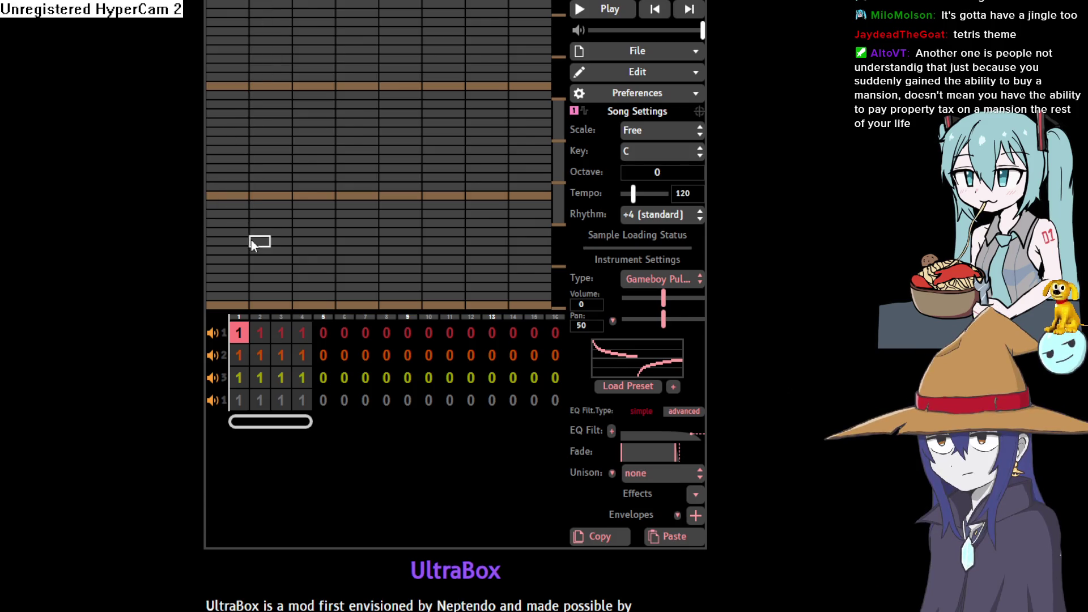
Step: Place the opening notes on the first and second beats, starting from the orange row
click(213, 196)
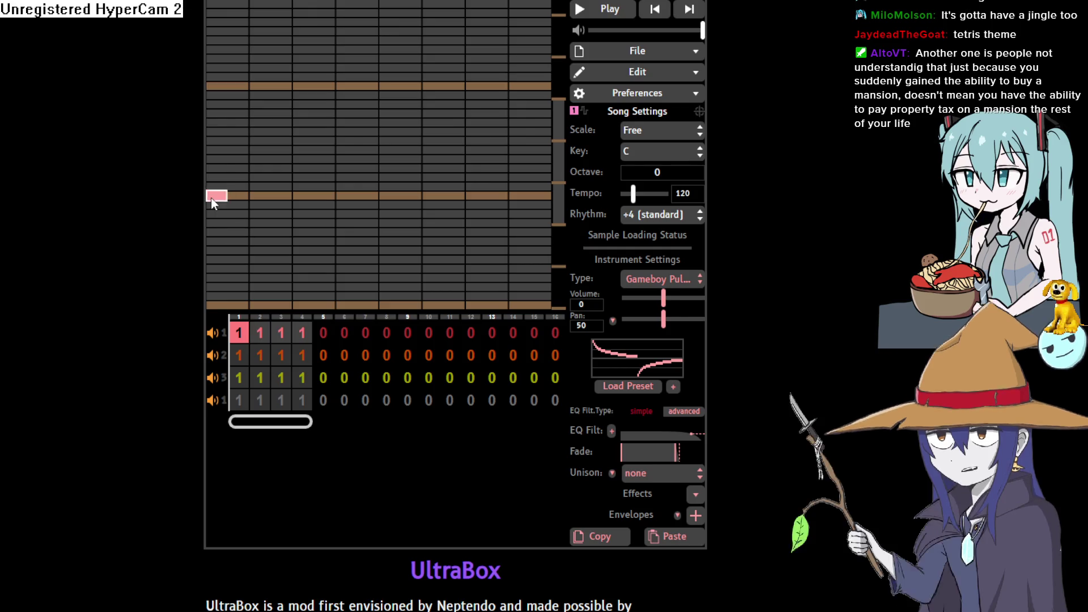
click(218, 168)
click(218, 166)
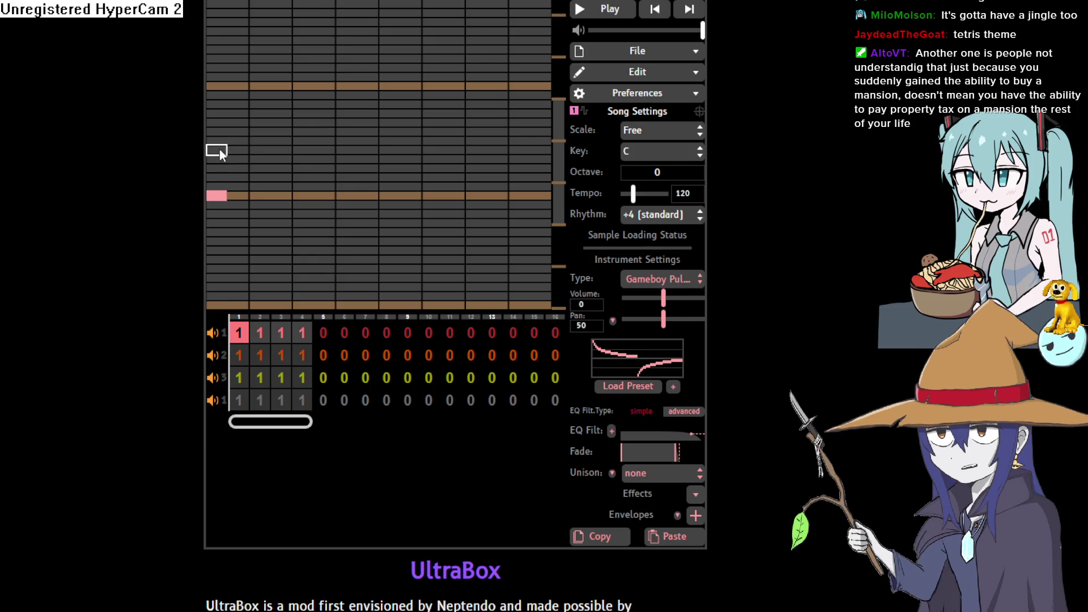
click(219, 149)
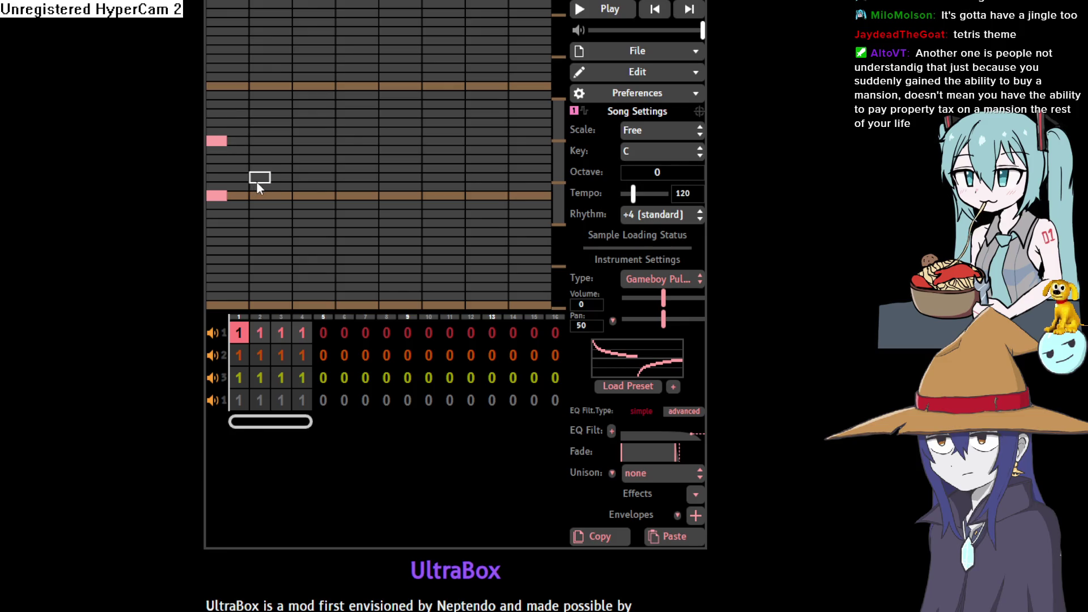
click(263, 161)
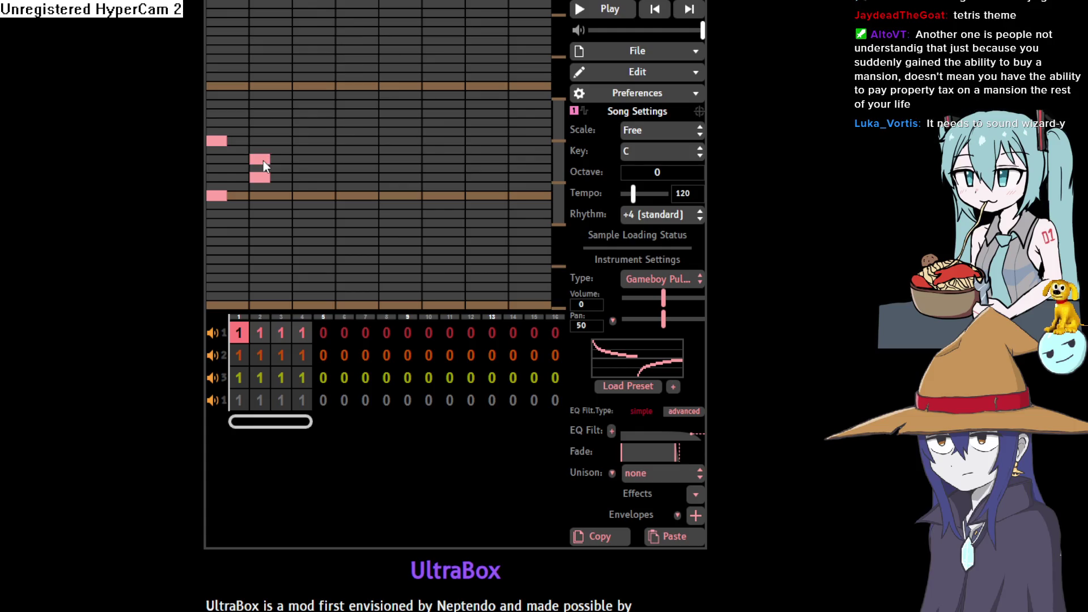
click(266, 130)
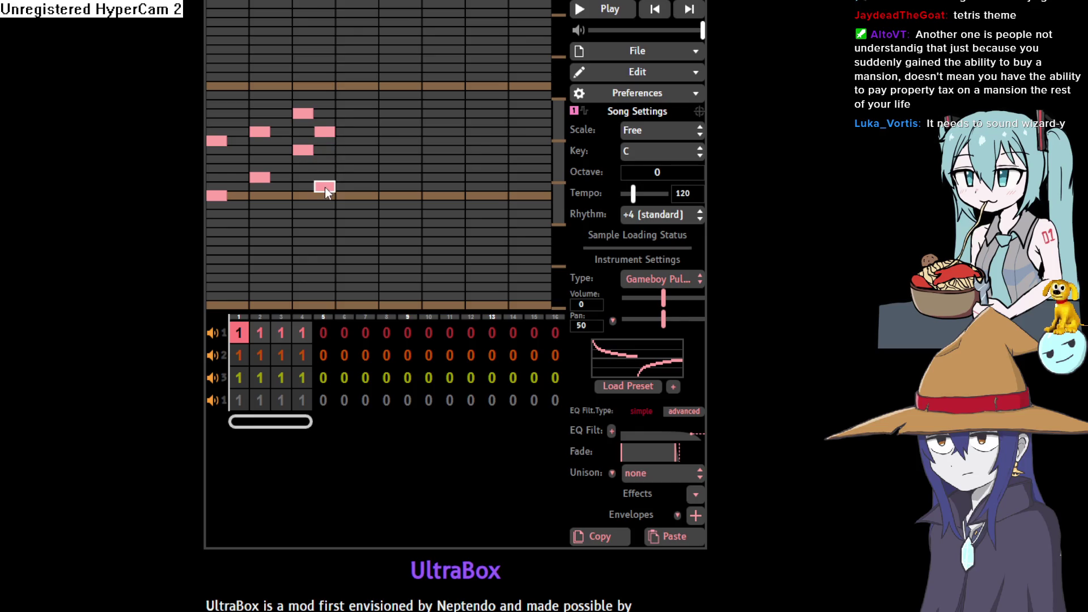
click(325, 193)
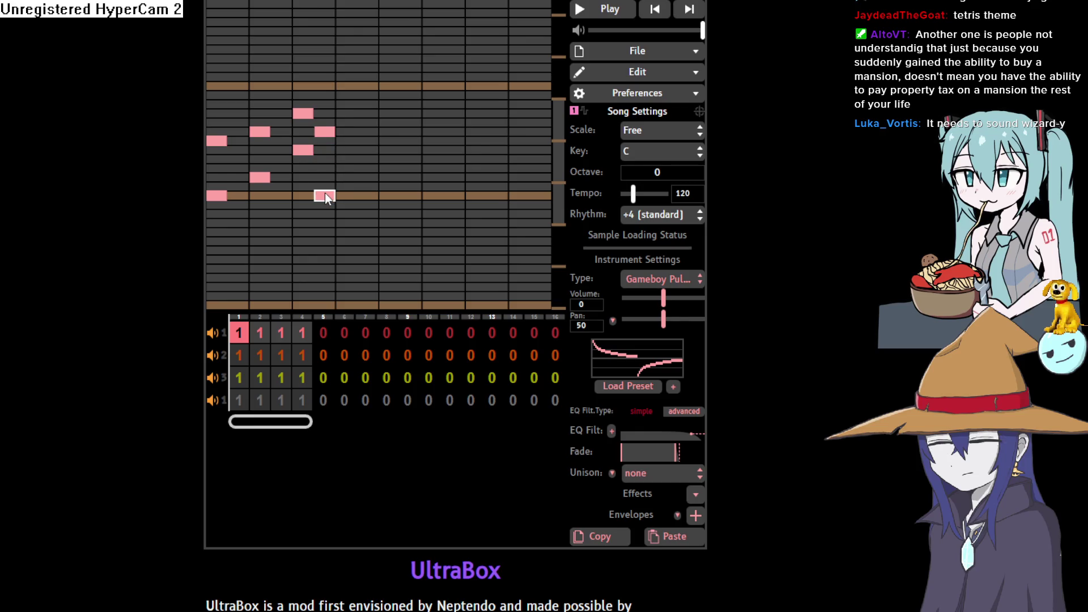
Step: Add and lower notes on the third beat, add a high note, and play the melody
drag(345, 5, 345, 78)
click(344, 67)
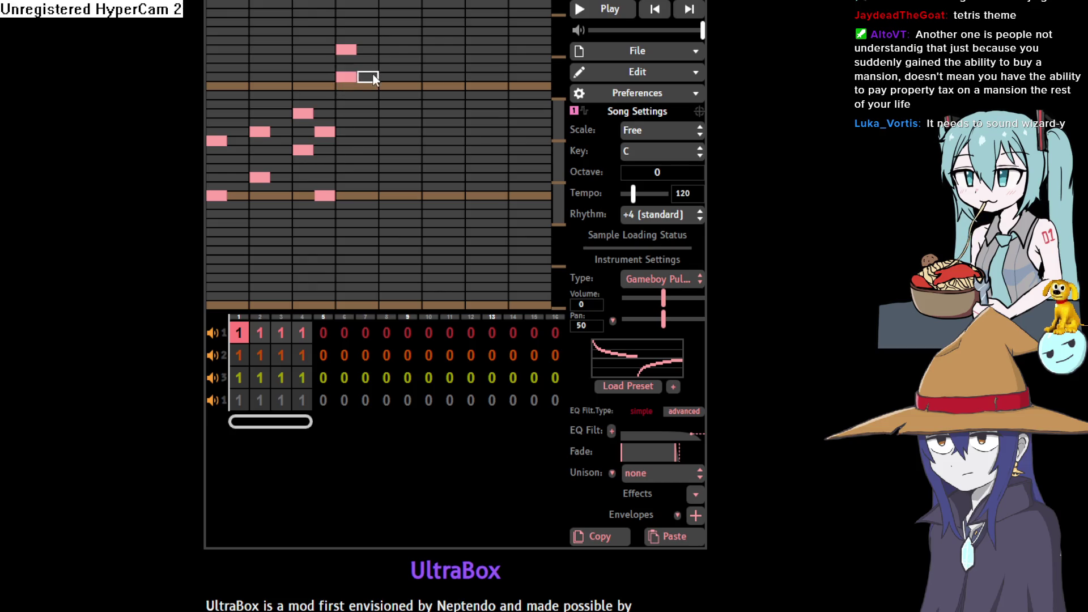
drag(370, 60, 373, 77)
click(397, 50)
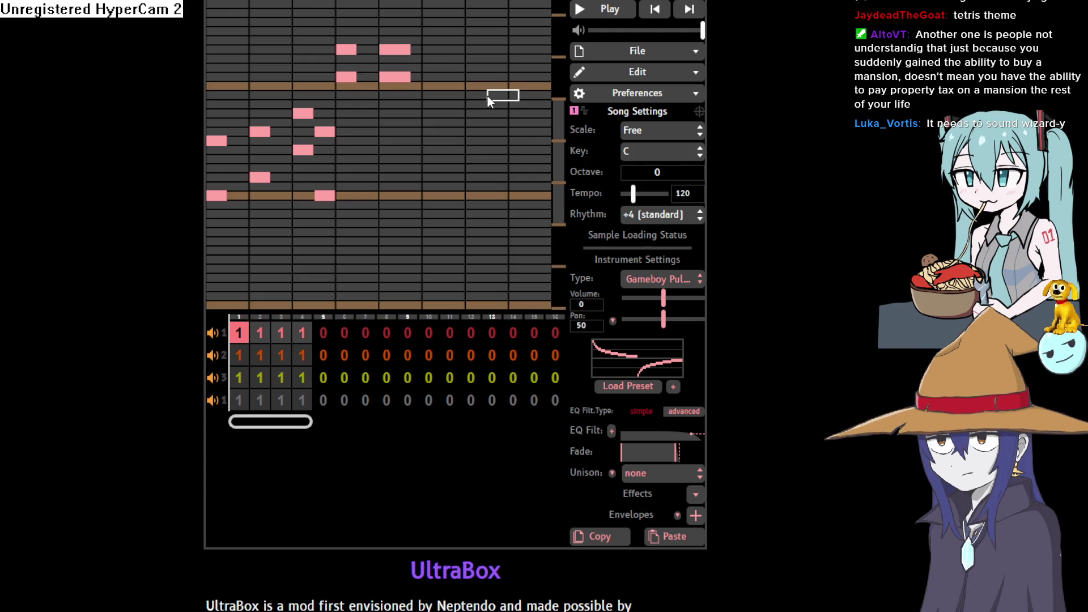
click(620, 11)
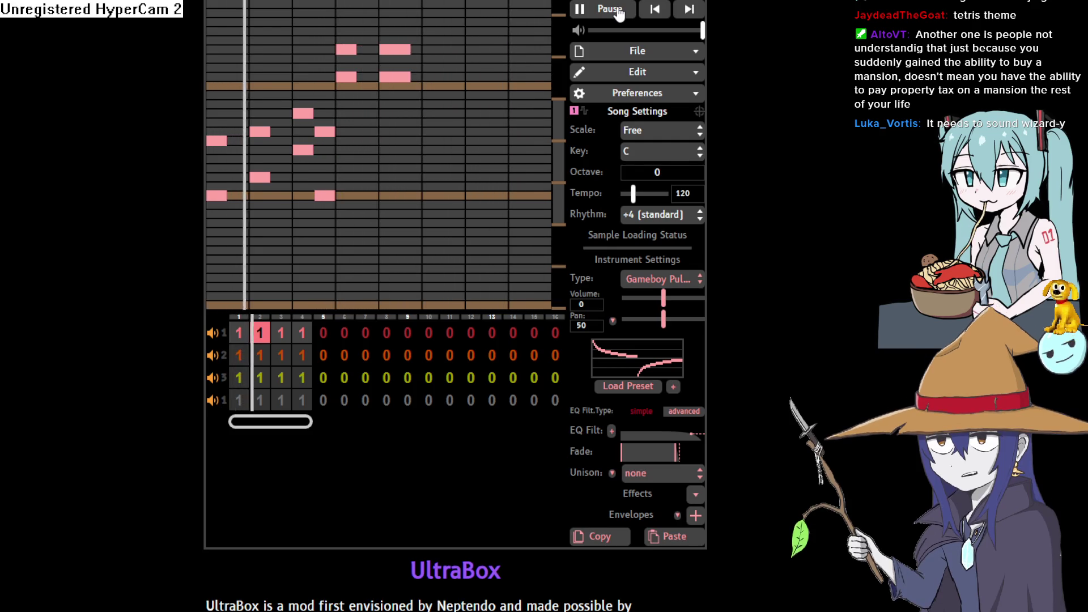
click(620, 12)
Step: Move the final high note further along, add a note below it, and replay the jingle
click(397, 48)
click(397, 41)
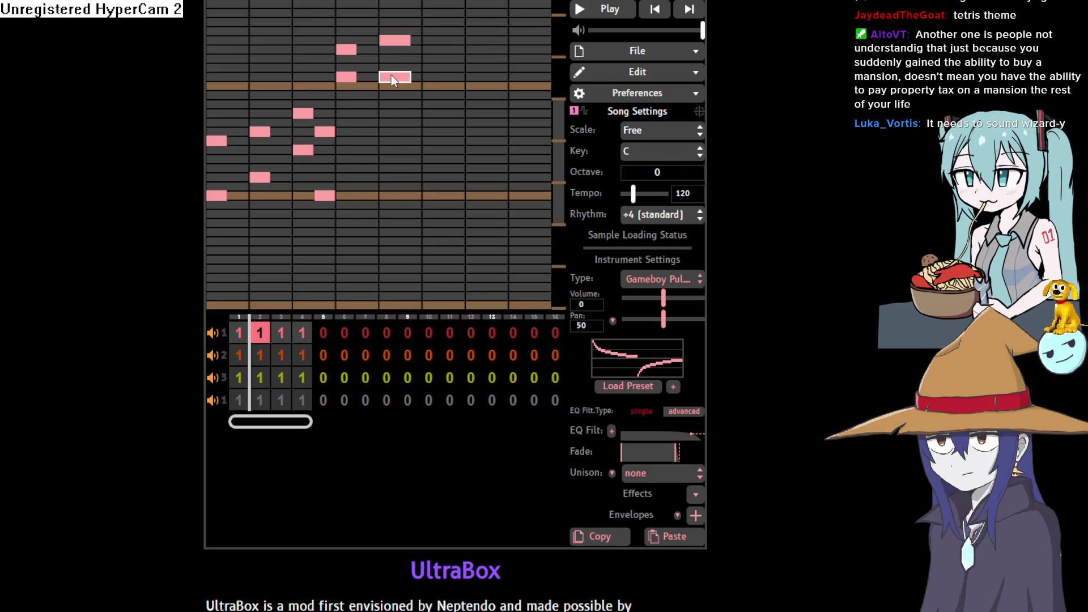
click(392, 71)
click(582, 16)
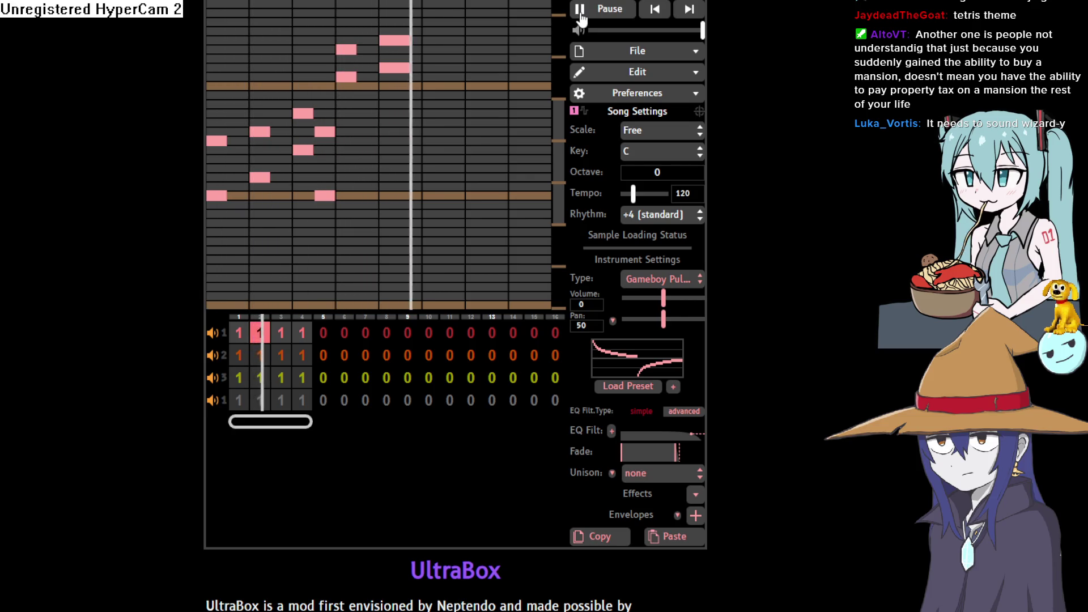
click(582, 17)
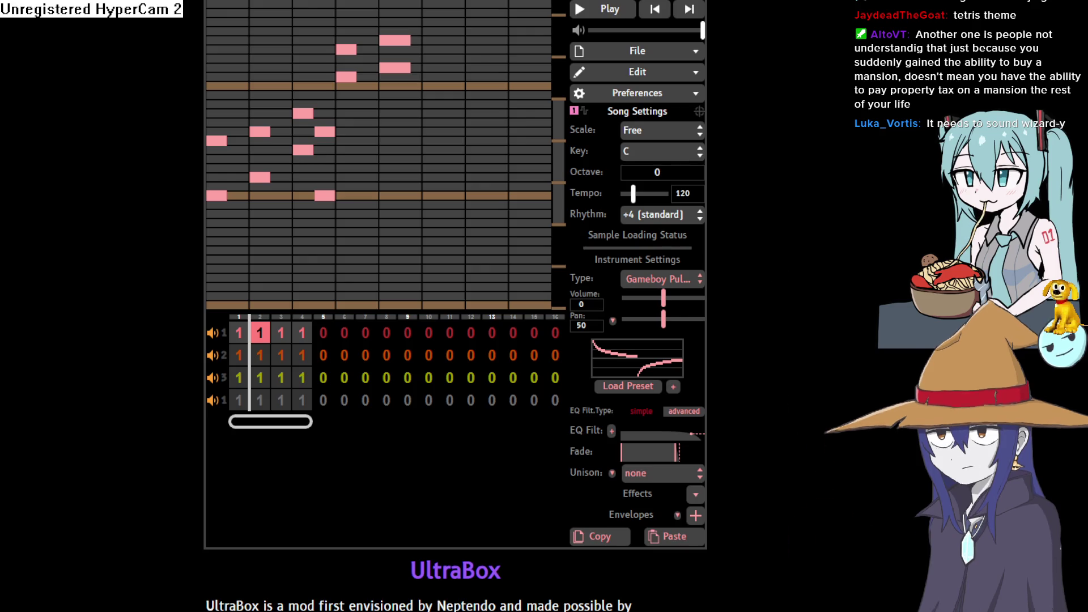
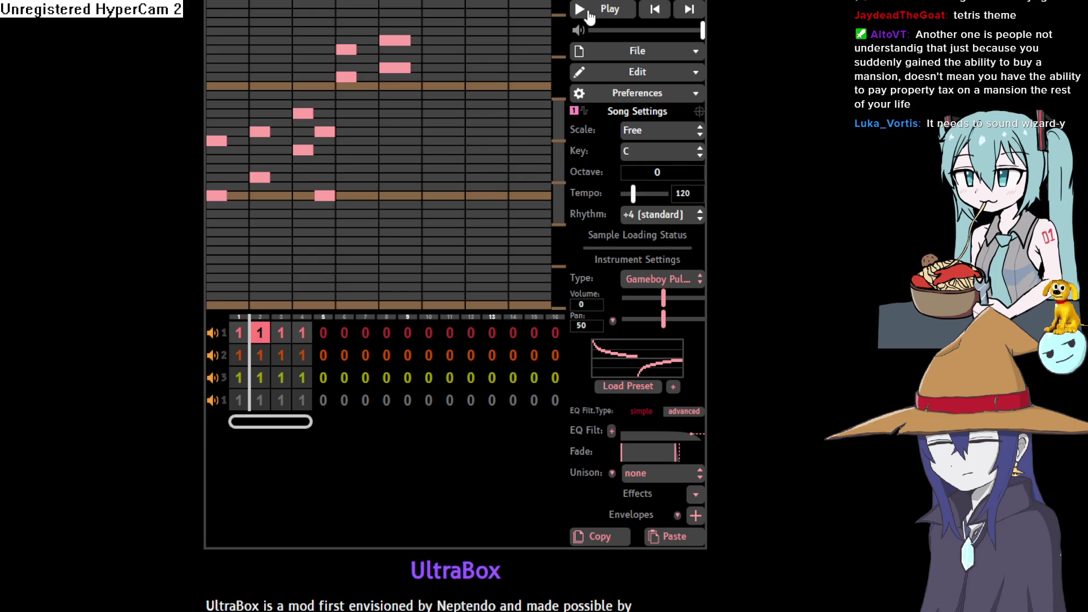
Step: Change the first channel's instrument from Gameboy Pulse to the NES Pulse retro preset
click(683, 282)
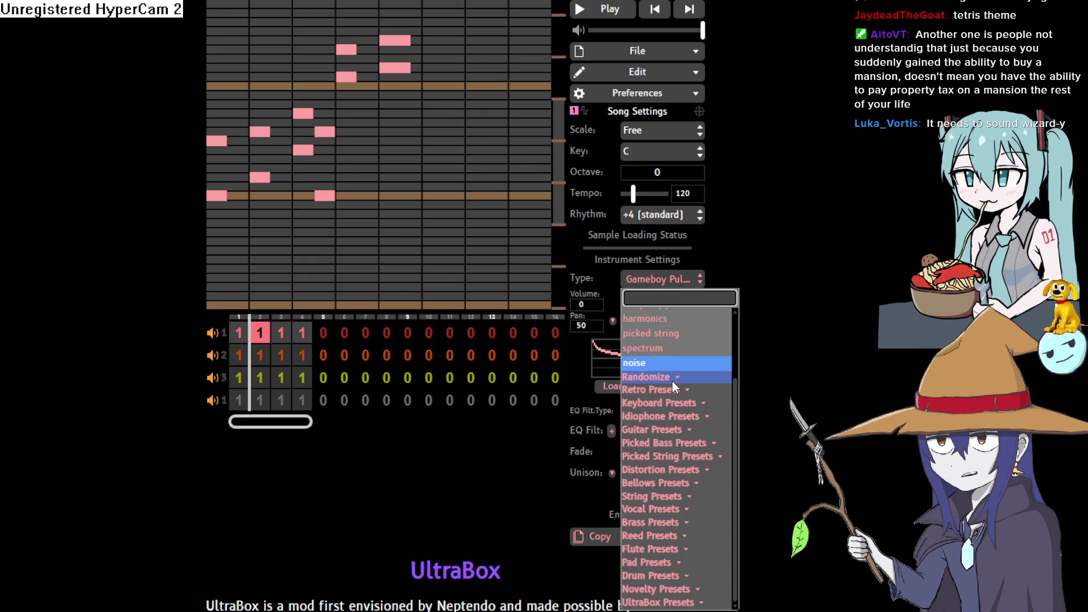
scroll(678, 377, down, 3)
scroll(678, 393, up, 2)
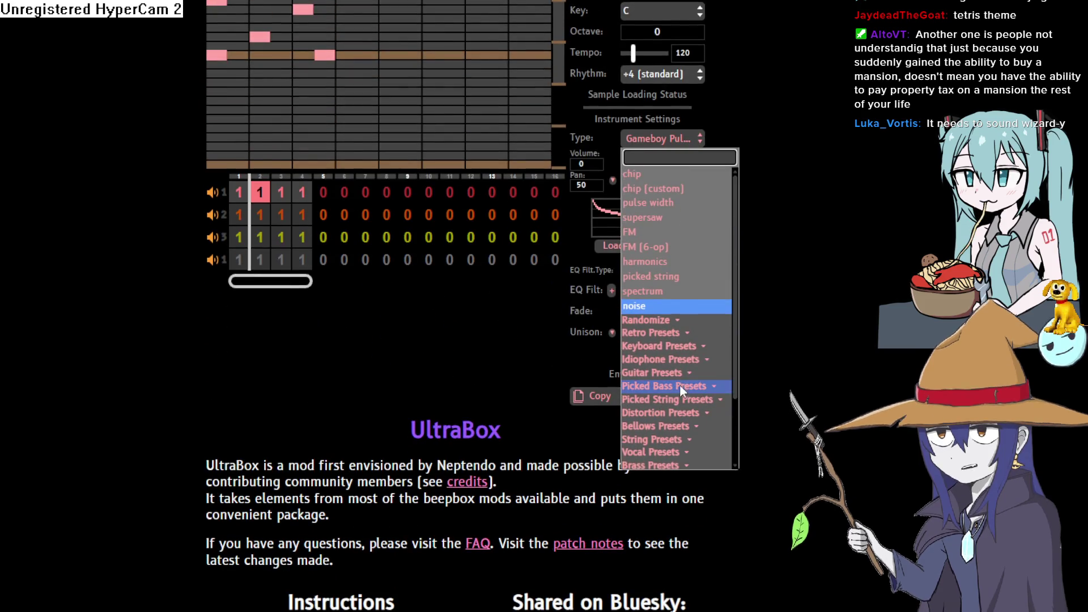
scroll(631, 314, up, 3)
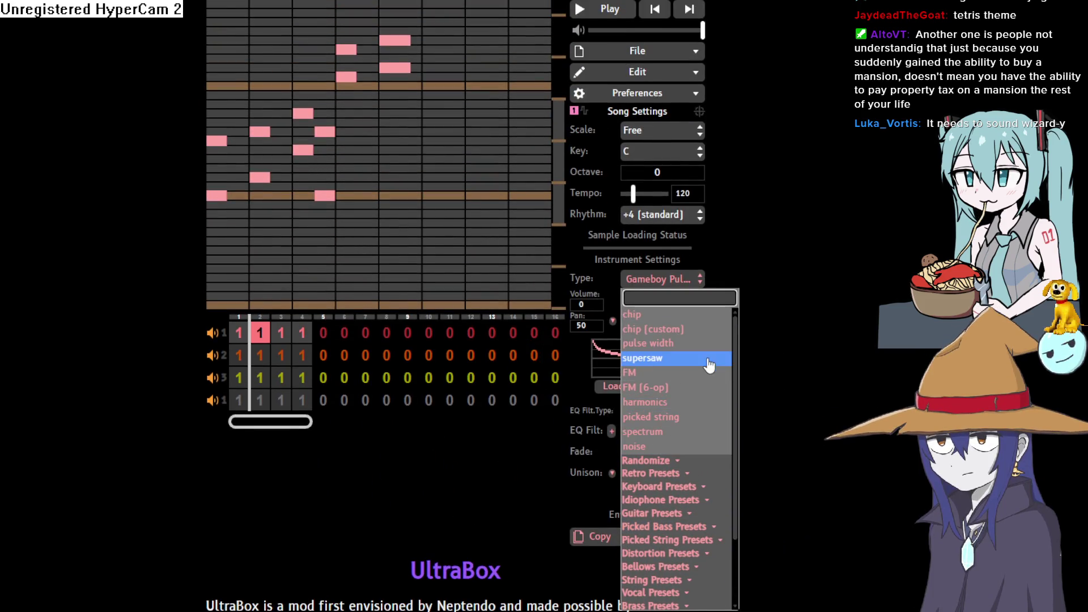
scroll(694, 407, down, 3)
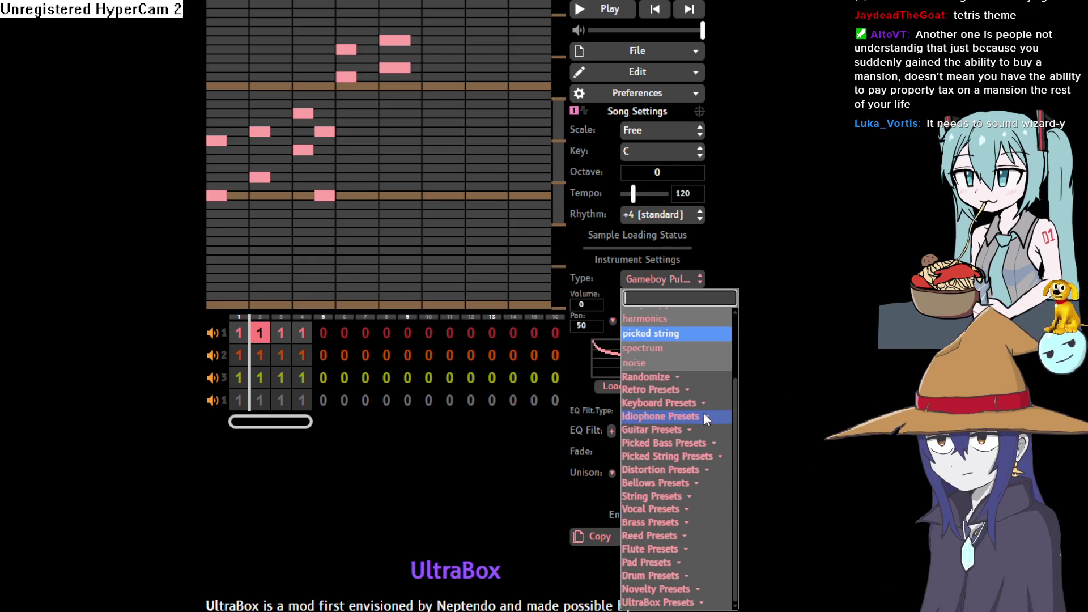
click(688, 389)
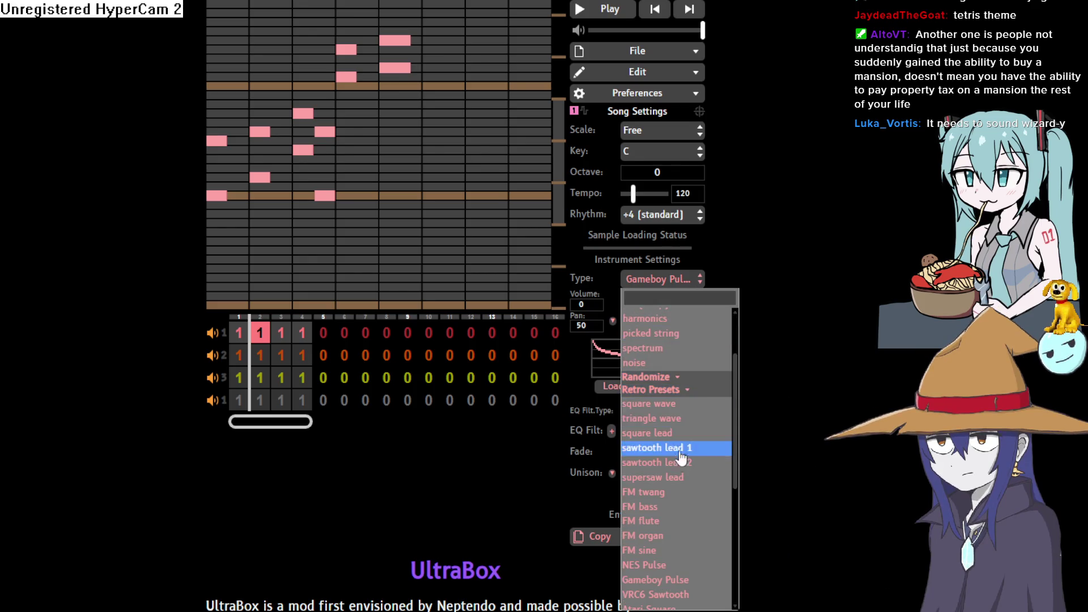
scroll(701, 464, down, 3)
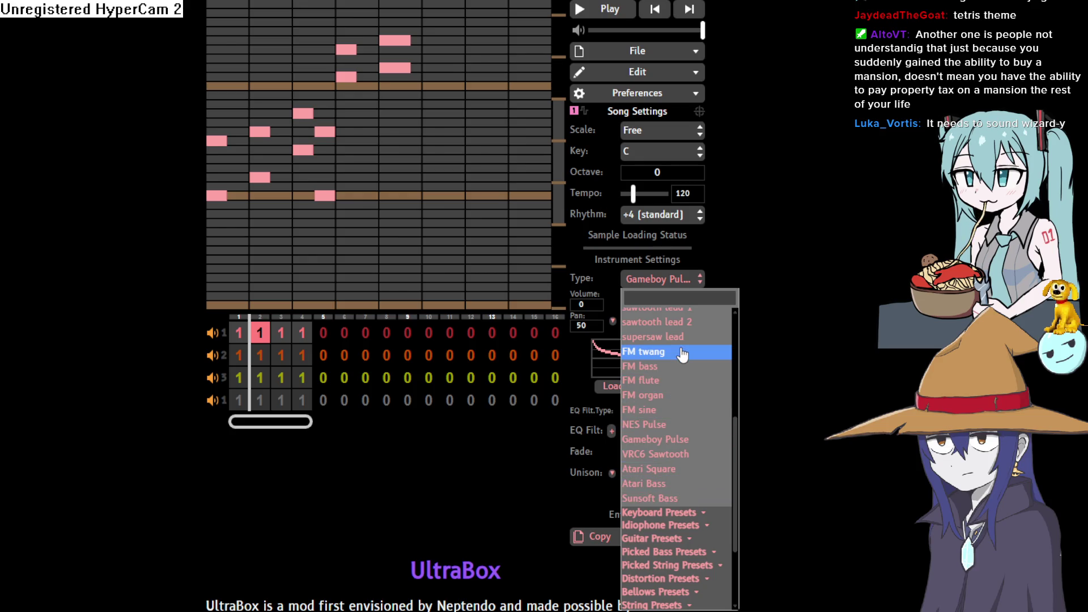
click(658, 426)
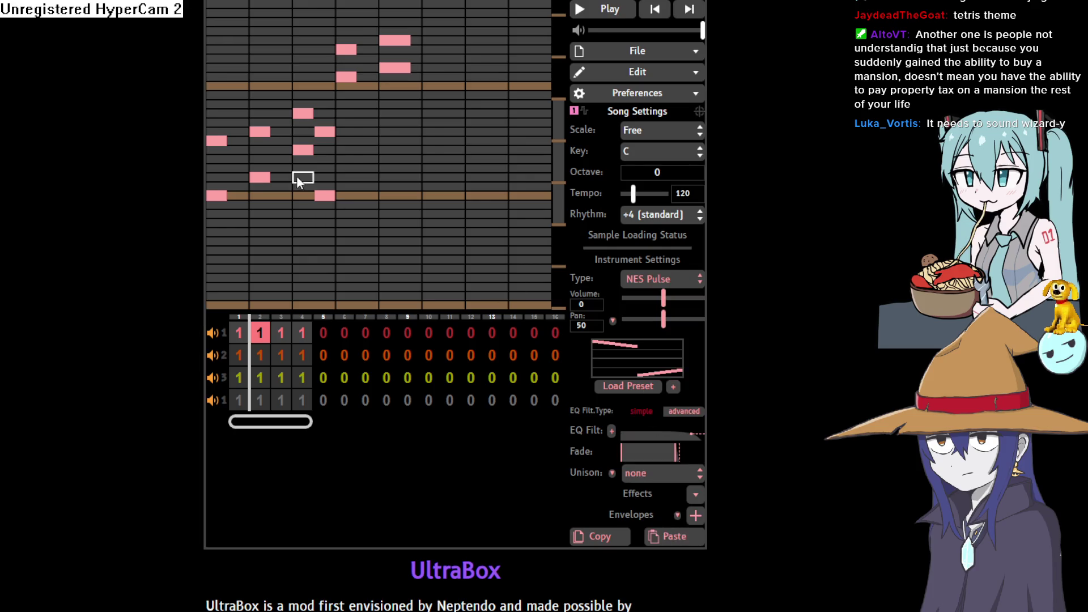
Step: Add rising notes to fill the gap in the opening melody phrase, then switch to Clip Studio Paint
click(239, 186)
click(281, 122)
click(282, 169)
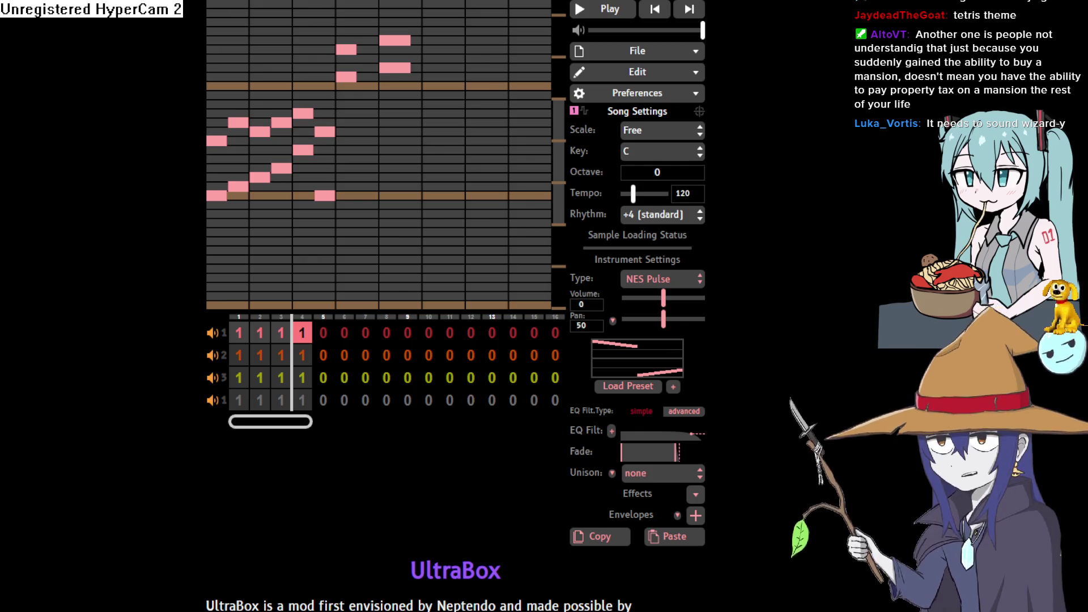
key(alt+Tab)
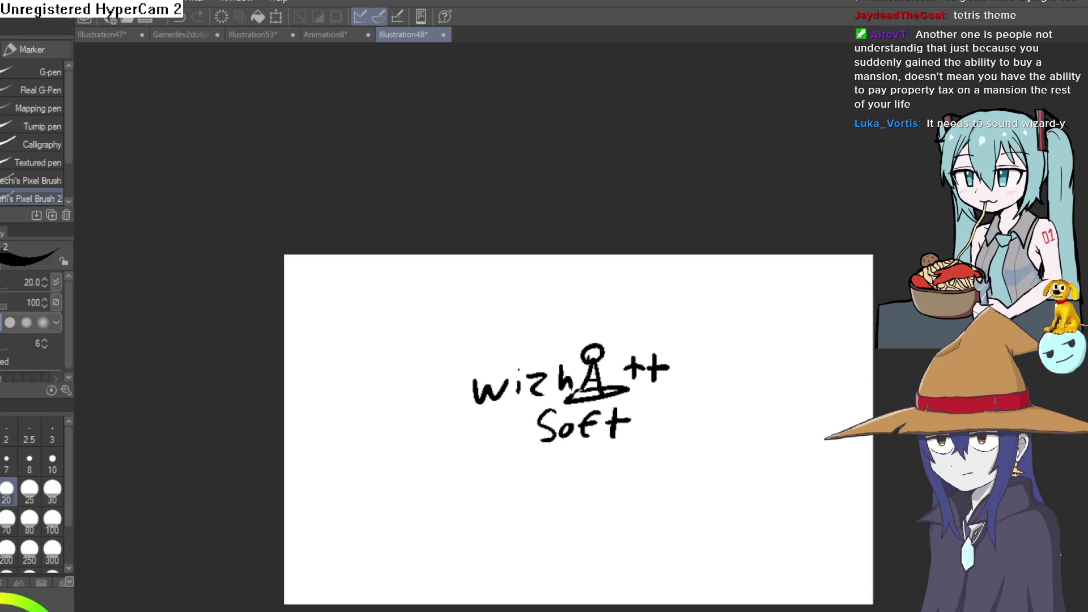
Step: Copy the whole wizhat Soft sketch into Animation9 and move it to the page centre
key(ctrl+a)
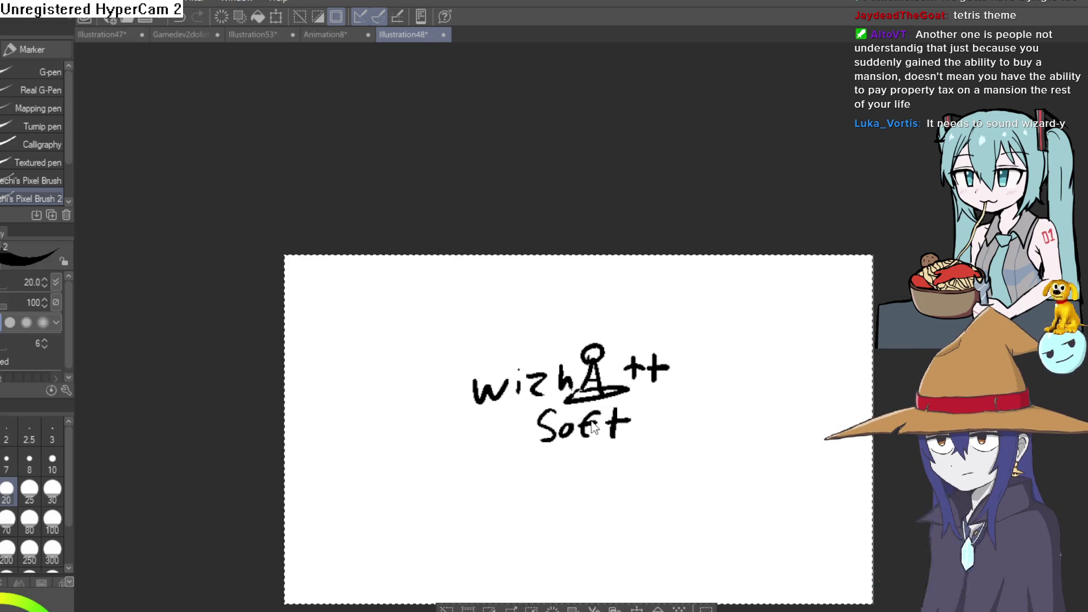
scroll(724, 370, down, 4)
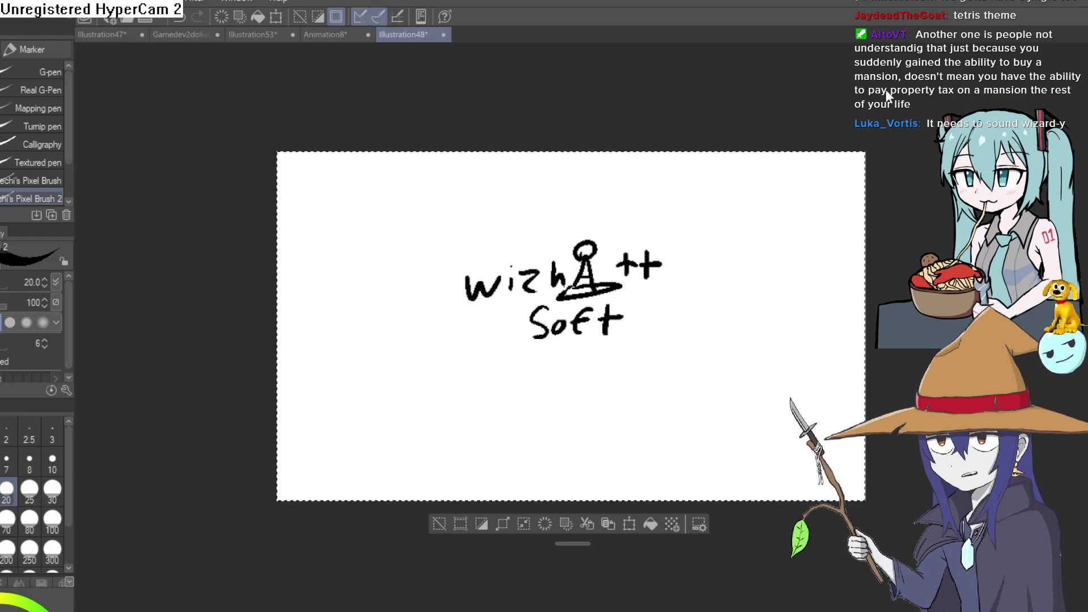
key(ctrl+n)
key(Return)
key(ctrl+v)
mouse_move(395, 281)
mouse_down()
mouse_move(421, 305)
mouse_move(488, 424)
mouse_move(480, 414)
mouse_up()
click(481, 412)
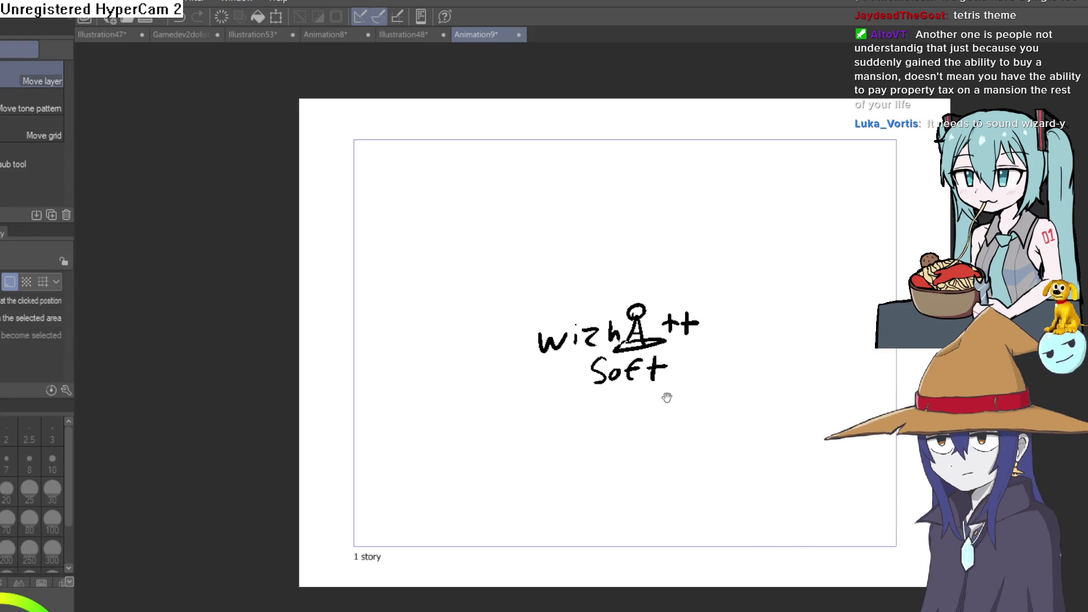
Step: Delete the pasted logo drawing, then restore it with undo
scroll(668, 401, up, 5)
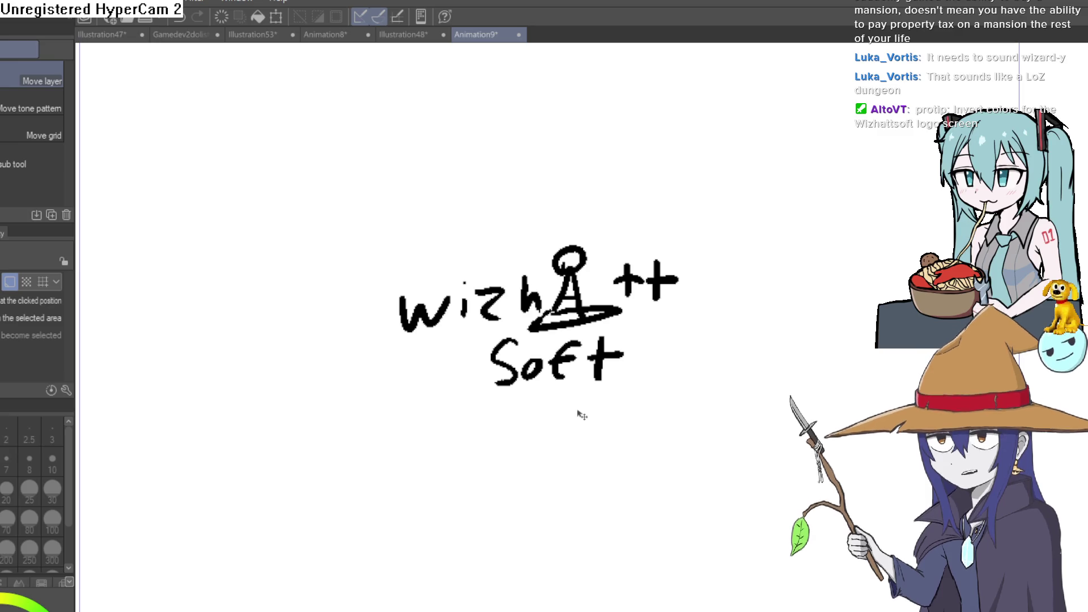
key(Delete)
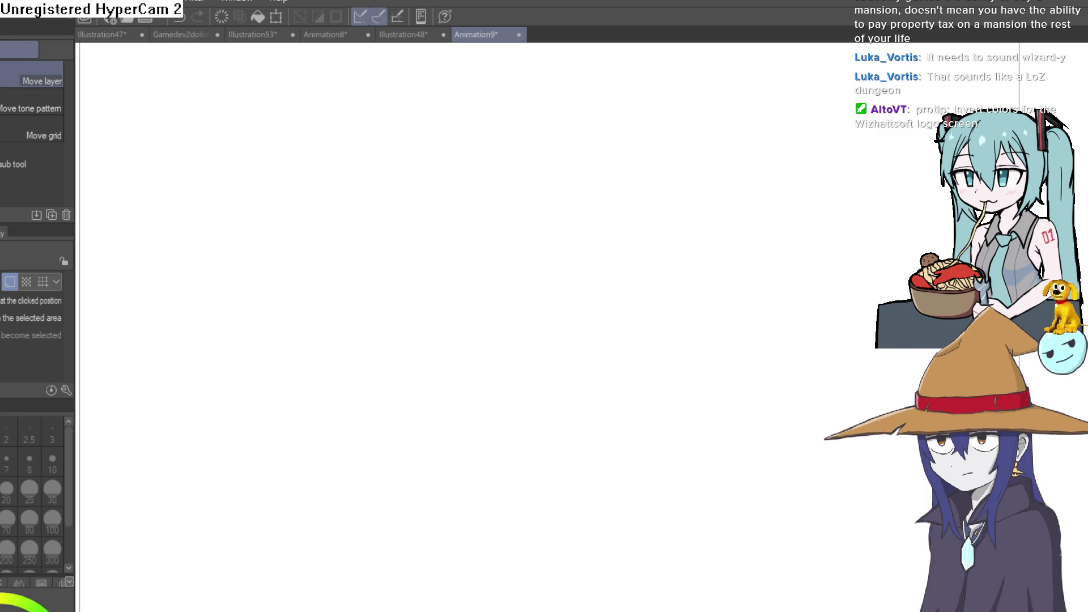
key(ctrl+z)
key(p)
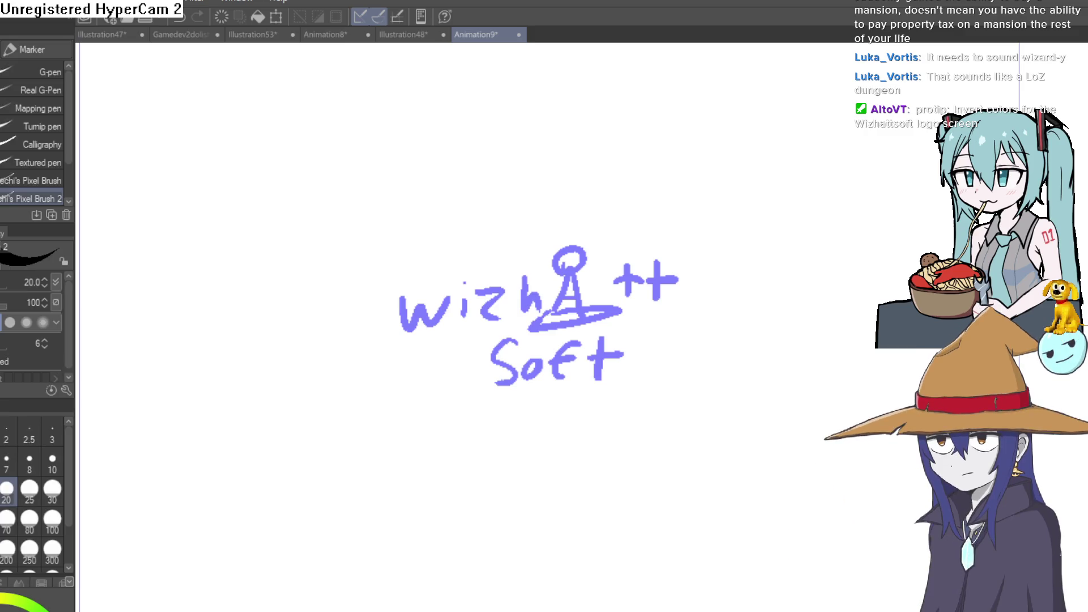
scroll(430, 319, up, 3)
Step: Ink the "w", "z", "h", hat outline and head circle in black
mouse_move(374, 255)
mouse_down()
mouse_move(389, 329)
mouse_move(422, 272)
mouse_move(469, 316)
mouse_move(505, 255)
mouse_move(539, 281)
mouse_up()
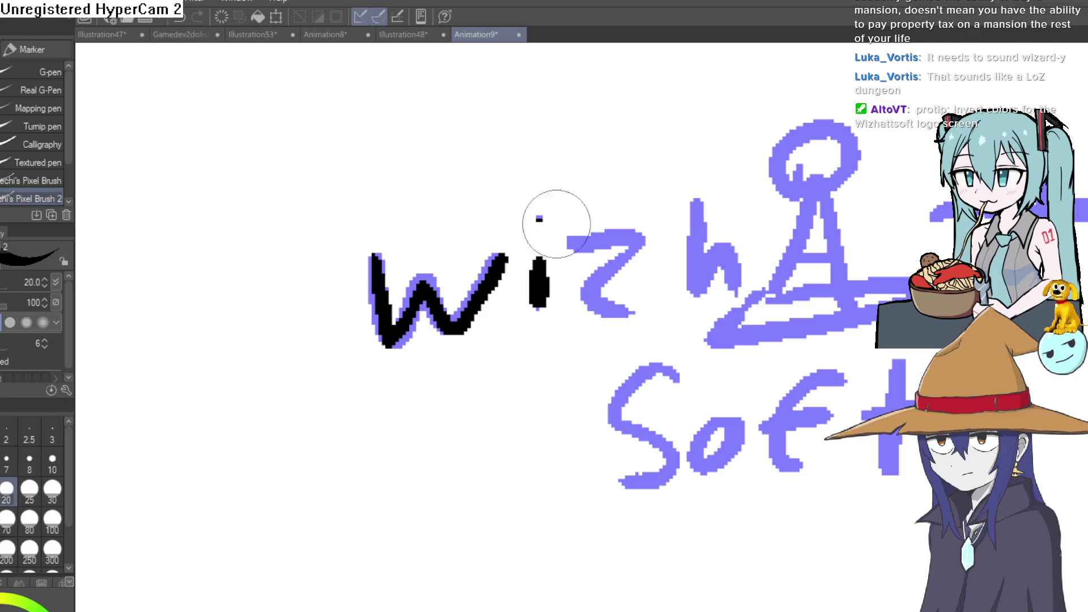
mouse_move(577, 242)
mouse_down()
mouse_move(627, 236)
mouse_move(607, 316)
mouse_move(633, 314)
mouse_up()
mouse_move(699, 210)
mouse_down()
mouse_move(707, 270)
mouse_move(735, 298)
mouse_up()
mouse_move(715, 335)
mouse_down()
mouse_move(794, 216)
mouse_move(839, 274)
mouse_move(907, 281)
mouse_move(885, 297)
mouse_move(734, 339)
mouse_move(792, 261)
mouse_up()
drag(885, 246, 771, 304)
mouse_move(677, 243)
mouse_down()
mouse_move(733, 206)
mouse_move(684, 246)
mouse_up()
Step: Ink the two plus signs and the word "Soft" in black
mouse_move(851, 232)
mouse_down()
mouse_move(651, 207)
mouse_move(652, 284)
mouse_up()
drag(619, 241, 693, 243)
drag(726, 195, 727, 292)
drag(702, 243, 786, 241)
drag(736, 341, 877, 248)
mouse_move(505, 311)
mouse_down()
mouse_move(449, 316)
mouse_move(486, 374)
mouse_move(445, 422)
mouse_up()
mouse_move(561, 357)
mouse_down()
mouse_move(524, 393)
mouse_move(561, 363)
mouse_up()
drag(610, 400, 671, 313)
drag(589, 364, 655, 351)
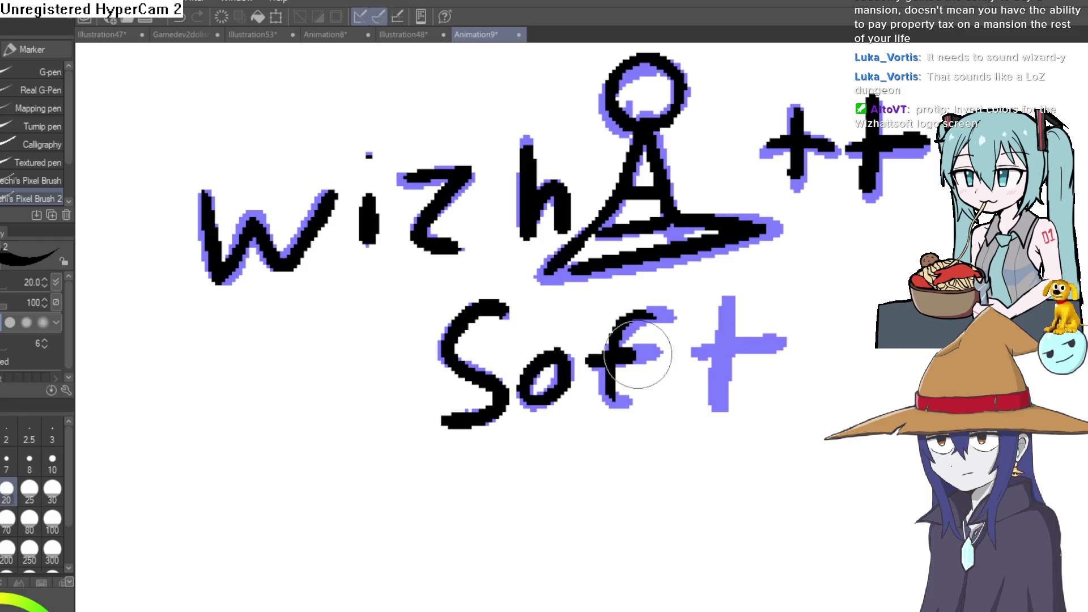
drag(729, 300, 720, 408)
drag(703, 347, 771, 343)
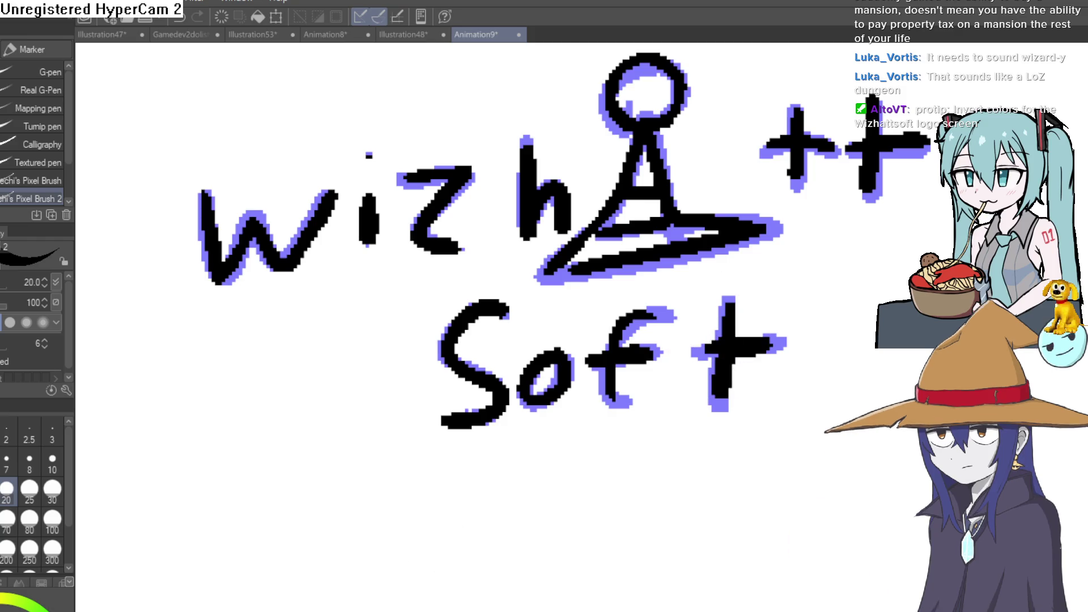
Step: Add a new frame and retrace the "w", "z", "h", hat and head
key(Right)
drag(397, 346, 536, 413)
mouse_move(432, 349)
mouse_down()
mouse_move(432, 370)
mouse_move(440, 351)
mouse_up()
mouse_move(349, 260)
mouse_down()
mouse_move(359, 335)
mouse_move(401, 288)
mouse_move(462, 286)
mouse_move(486, 255)
mouse_move(514, 309)
mouse_up()
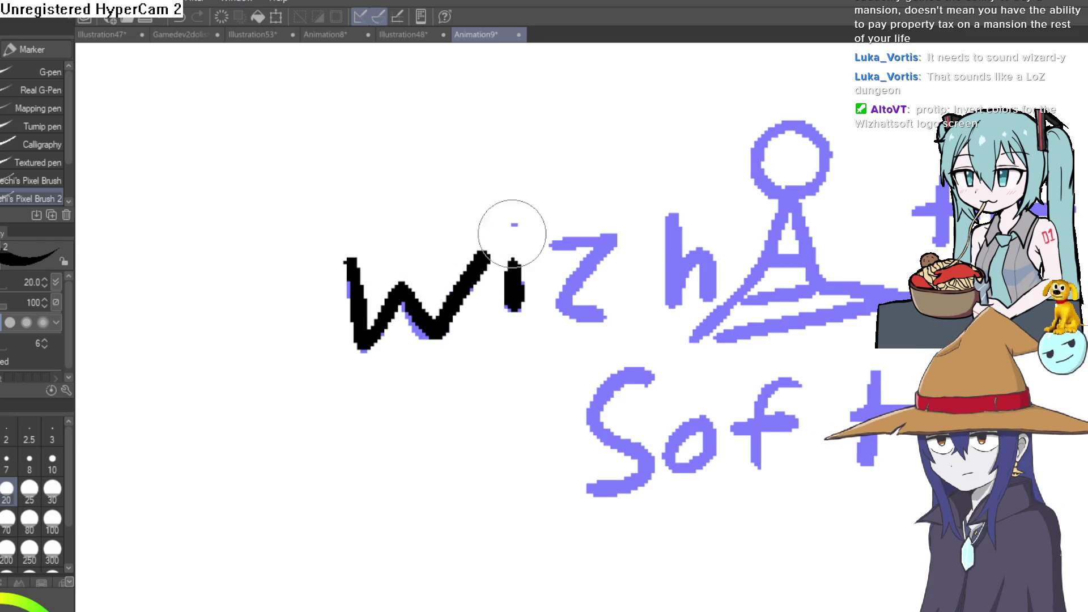
mouse_move(552, 244)
mouse_down()
mouse_move(615, 238)
mouse_move(606, 314)
mouse_up()
mouse_move(674, 220)
mouse_down()
mouse_move(706, 314)
mouse_move(761, 243)
mouse_move(802, 243)
mouse_move(877, 296)
mouse_move(705, 328)
mouse_move(809, 237)
mouse_move(796, 191)
mouse_move(754, 141)
mouse_move(822, 165)
mouse_up()
drag(870, 226, 720, 213)
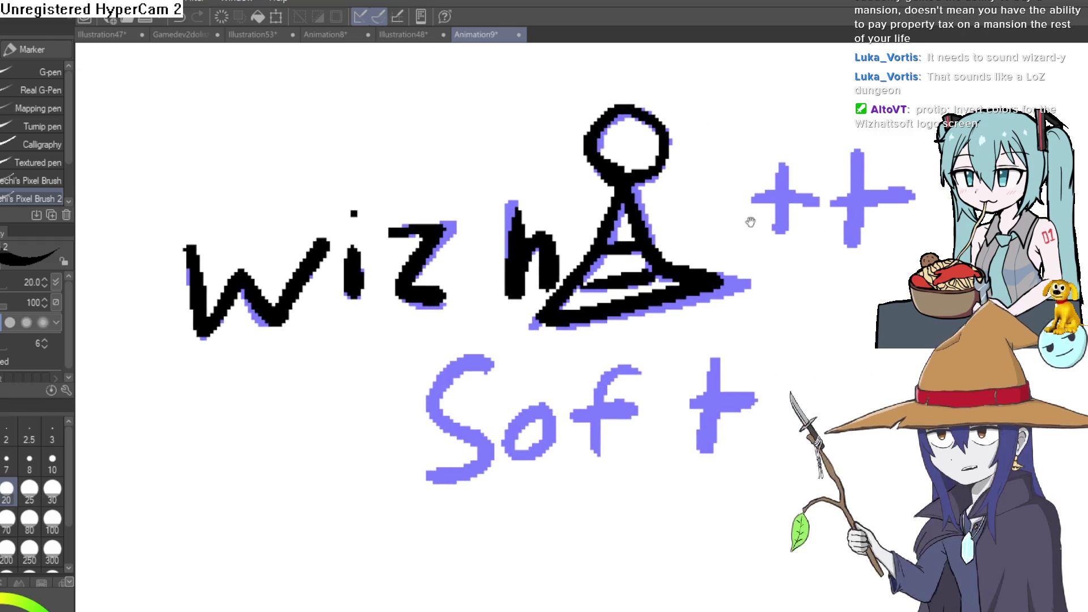
Step: Retrace the plus signs and "Soft" on the new frame, then view the whole page
drag(802, 242, 783, 304)
drag(693, 225, 693, 292)
drag(666, 259, 731, 261)
drag(770, 214, 766, 306)
mouse_move(746, 261)
mouse_down()
mouse_move(810, 262)
mouse_move(554, 306)
mouse_move(453, 441)
mouse_up()
drag(573, 368, 559, 417)
mouse_move(630, 411)
mouse_down()
mouse_move(632, 369)
mouse_move(657, 328)
mouse_up()
drag(606, 368, 650, 363)
drag(747, 322, 736, 403)
drag(725, 360, 788, 358)
key(ctrl+0)
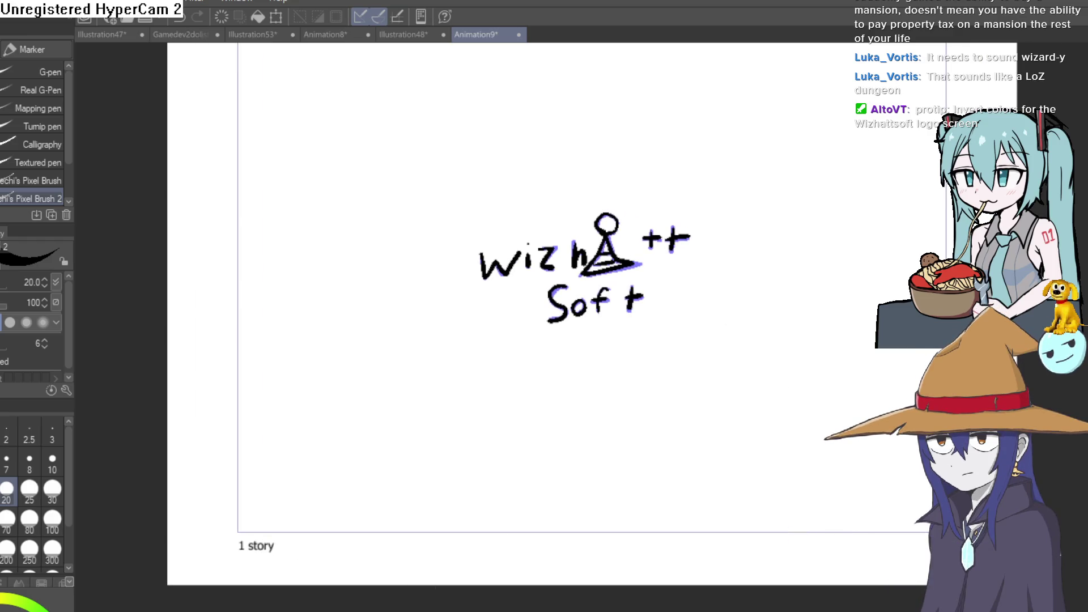
drag(316, 124, 1048, 124)
Step: Scroll the timeline back to frame 1 and shorten the playback range to eight frames
mouse_move(508, 505)
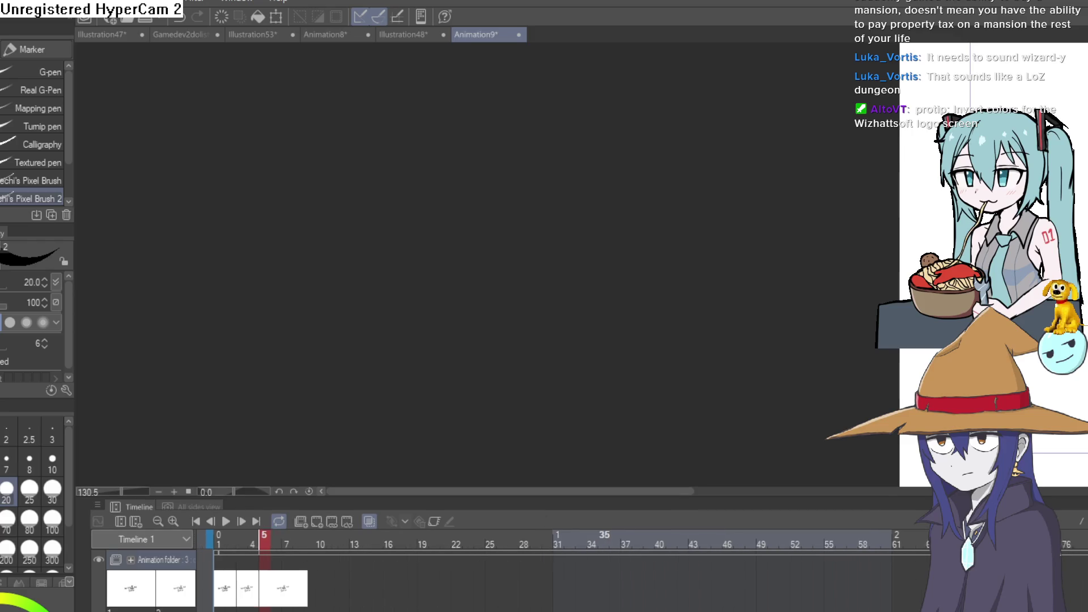
scroll(803, 598, up, 3)
scroll(452, 603, left, 10)
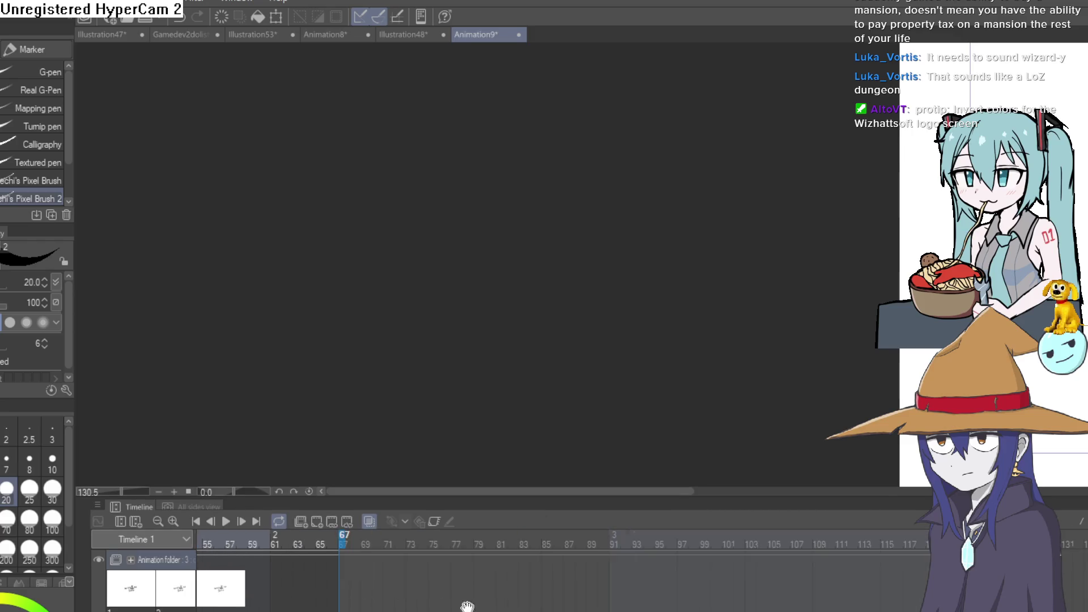
scroll(450, 595, left, 3)
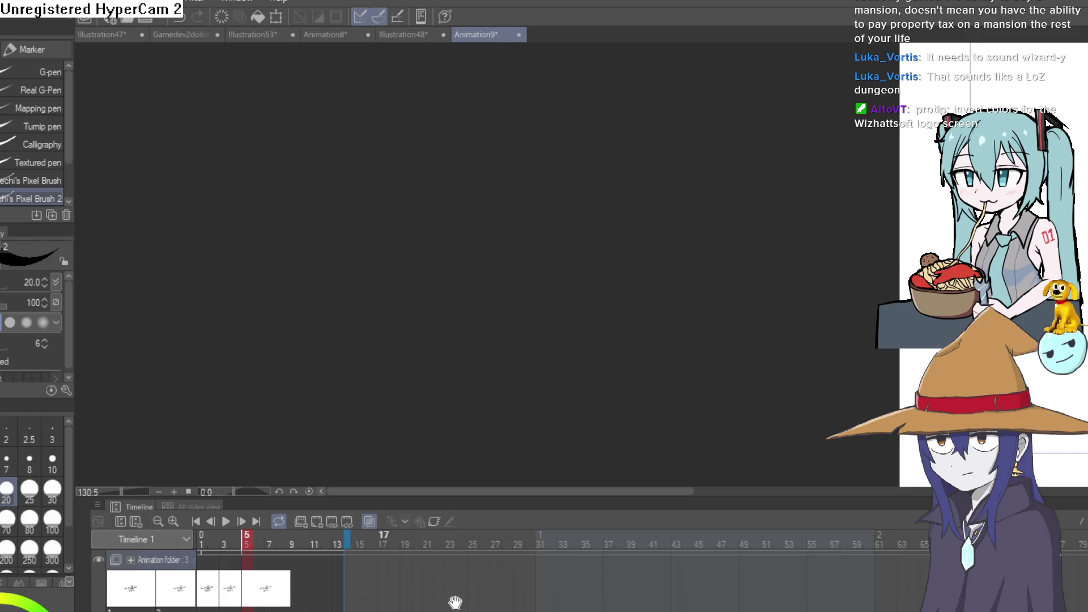
drag(432, 548, 430, 542)
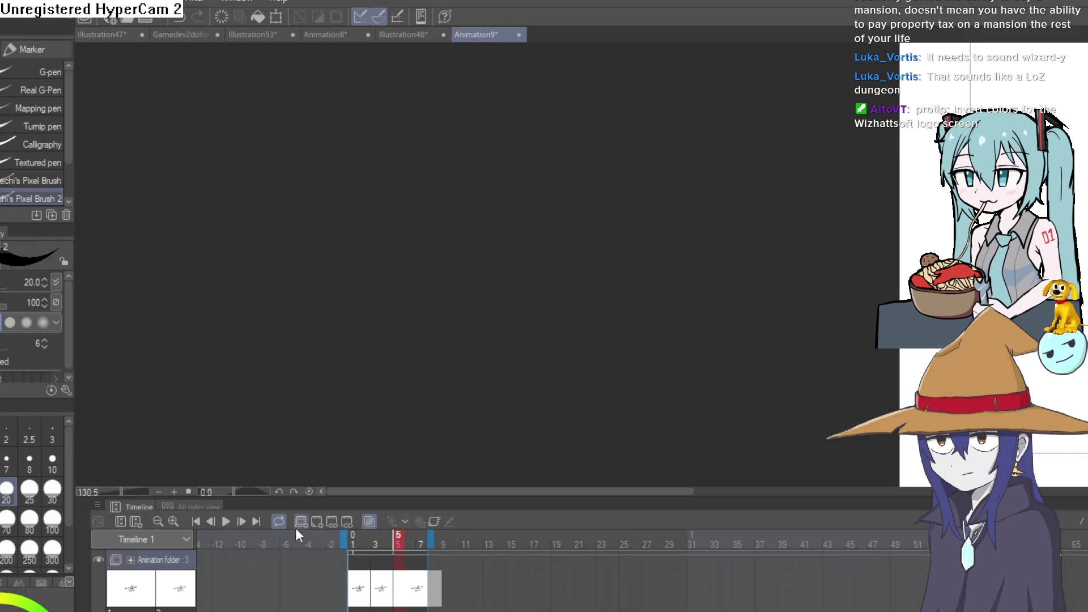
Step: Play the logo animation and zoom in on the drawing
mouse_move(884, 284)
mouse_down()
mouse_move(712, 308)
mouse_move(535, 365)
mouse_up()
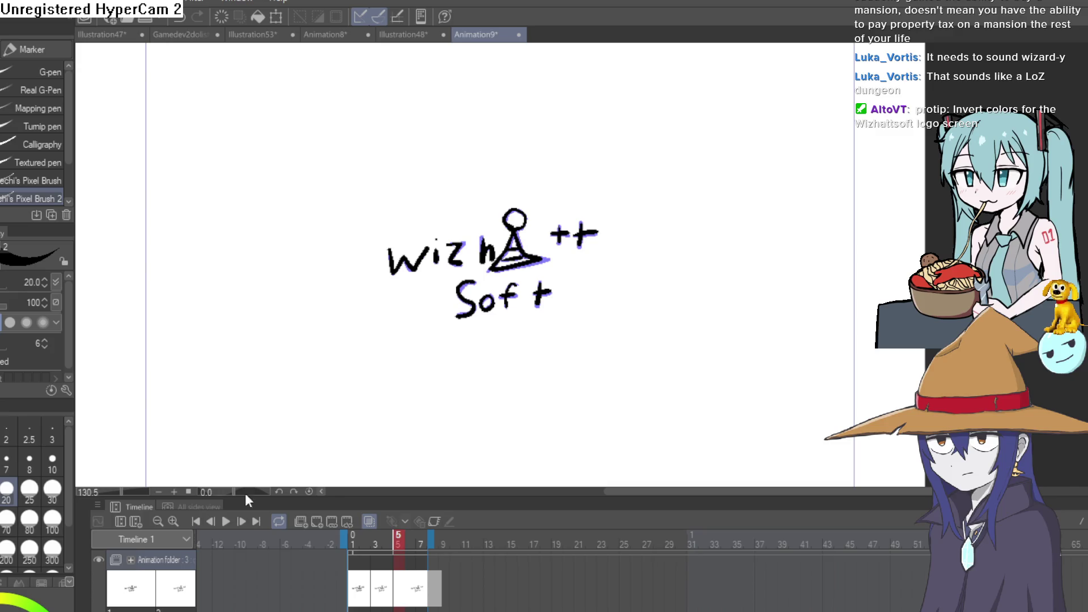
click(226, 522)
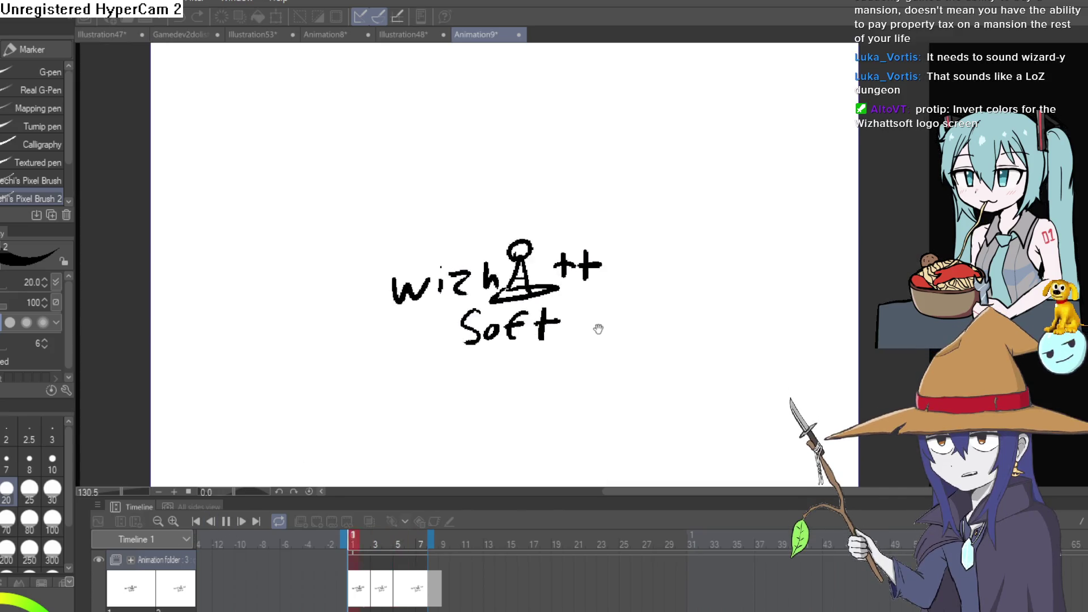
drag(566, 312, 622, 309)
scroll(579, 314, down, 3)
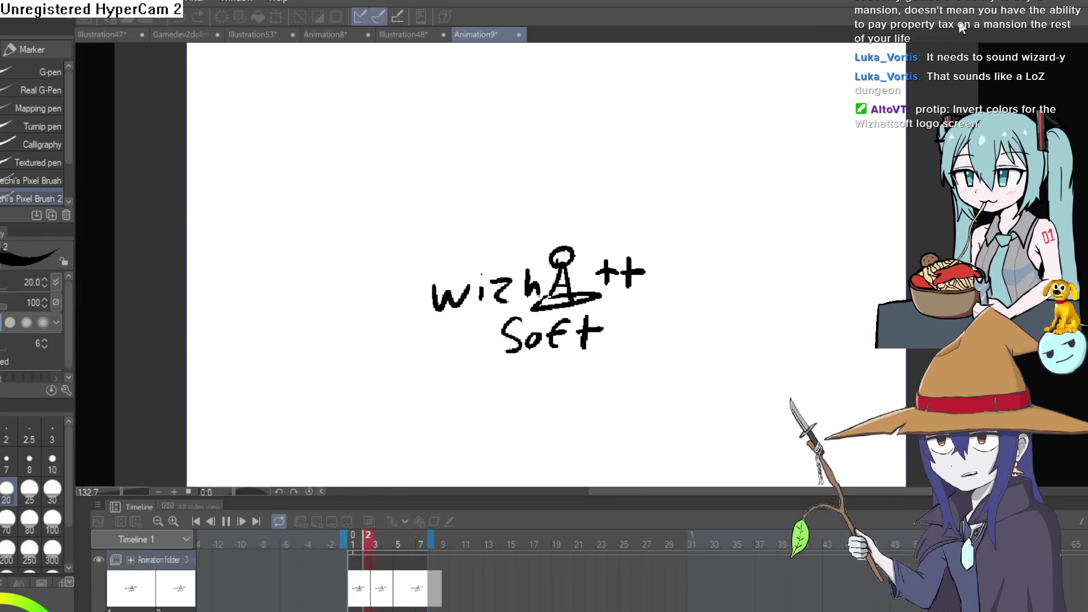
Step: Stop playback and scale the final frame's logo drawing up about 1.3x
click(257, 527)
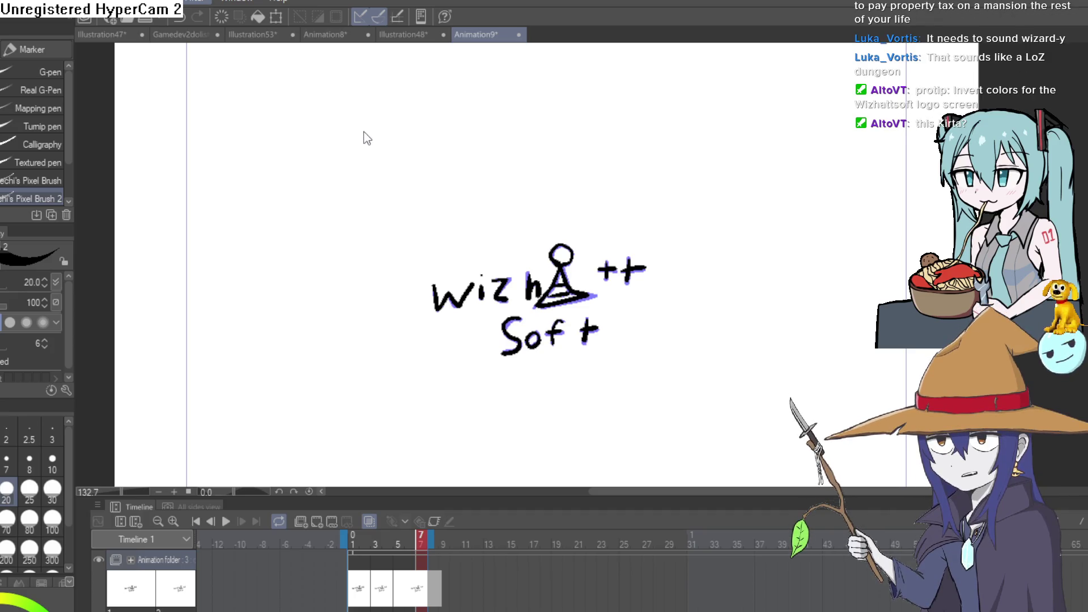
key(space)
drag(371, 134, 655, 314)
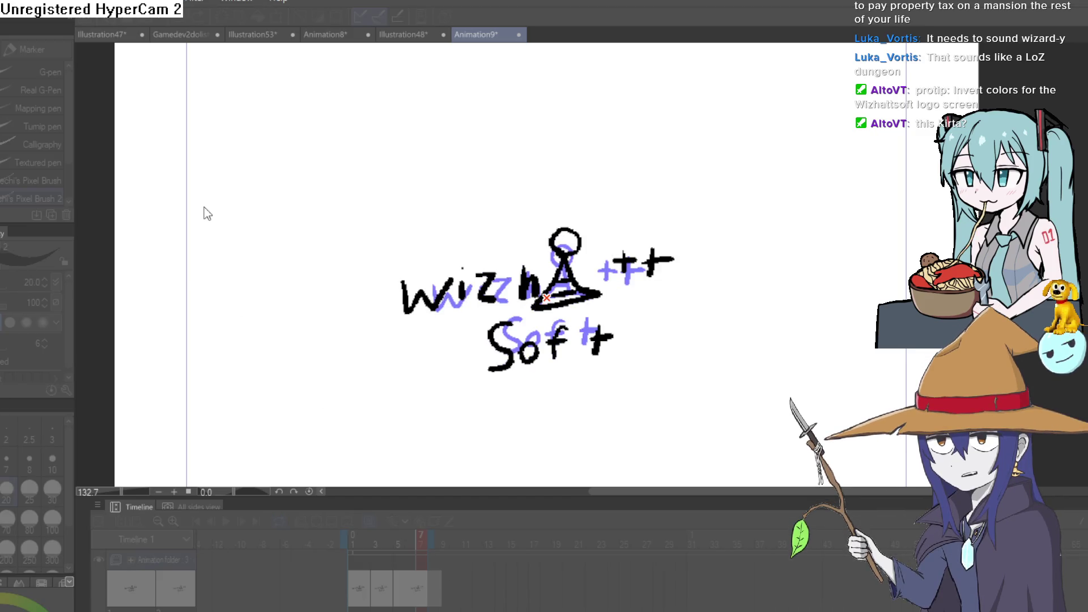
drag(205, 211, 246, 206)
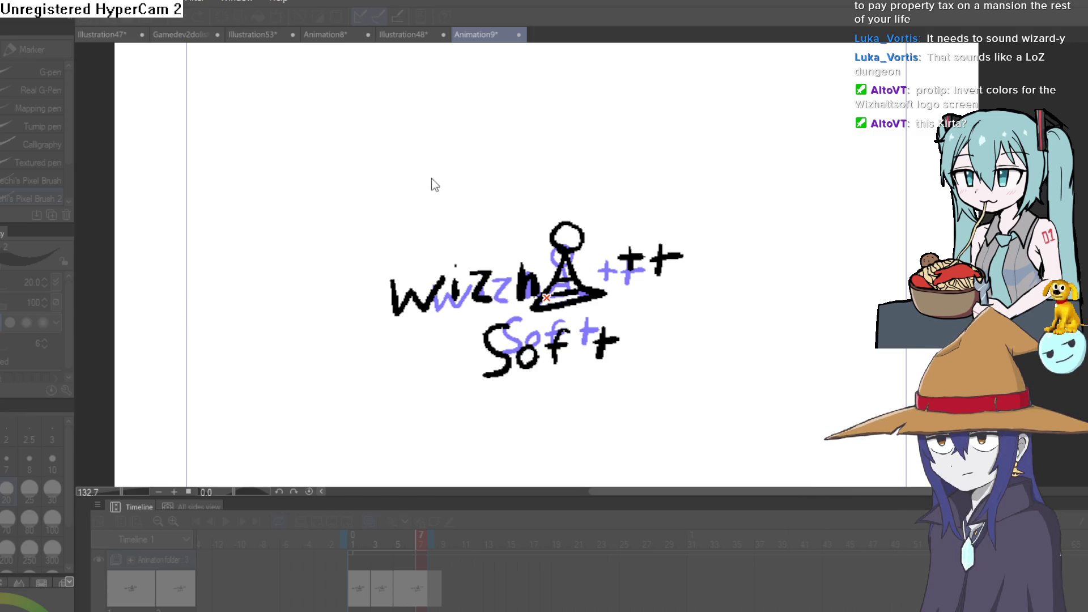
Step: Compare earlier frames on the timeline, then replay the animation and stop it
click(383, 595)
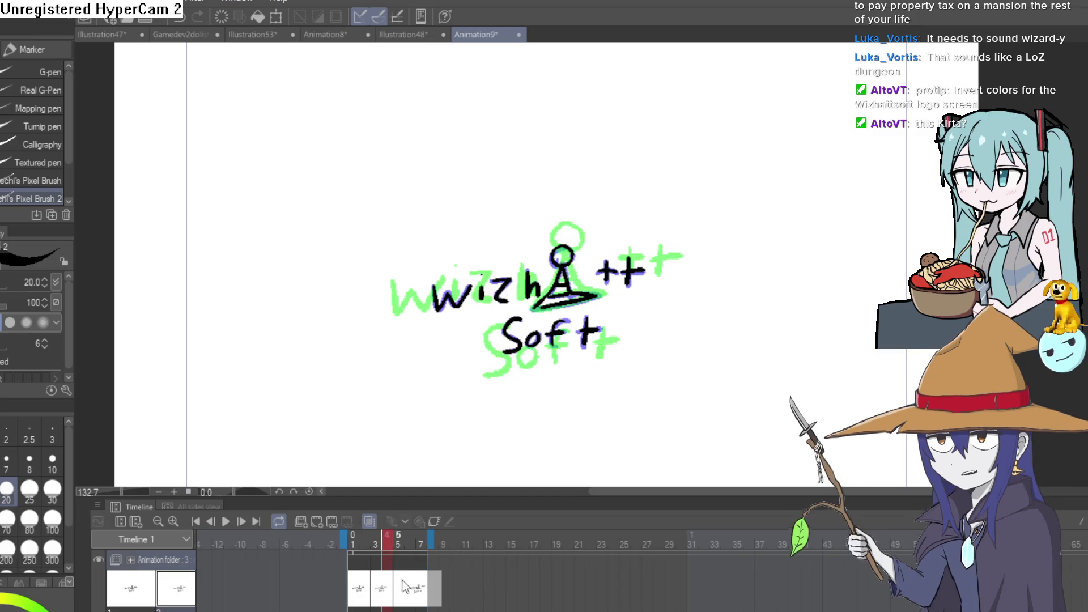
click(409, 590)
click(229, 525)
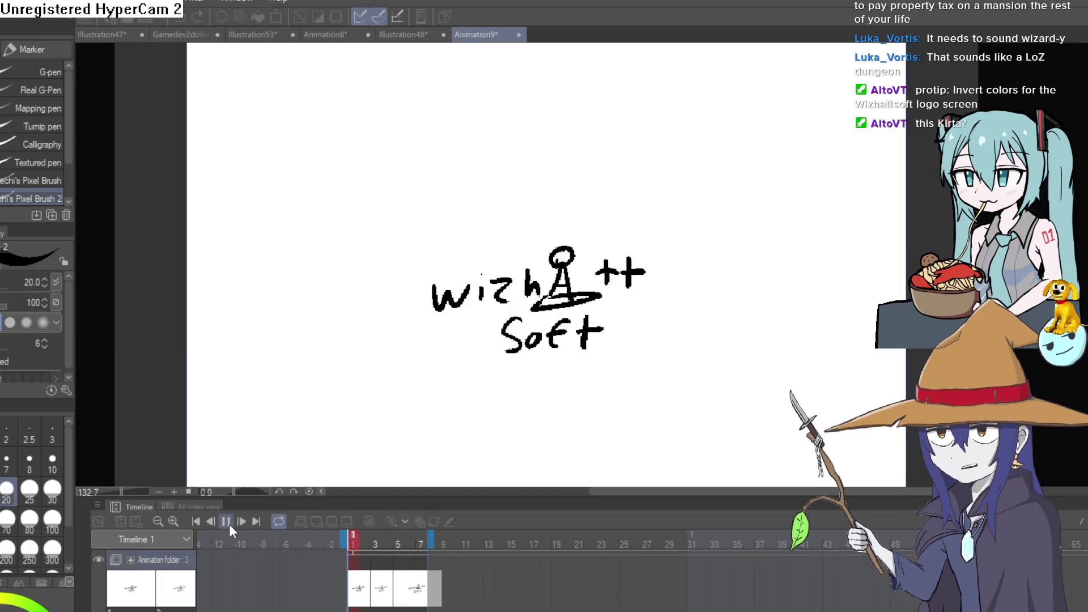
click(229, 523)
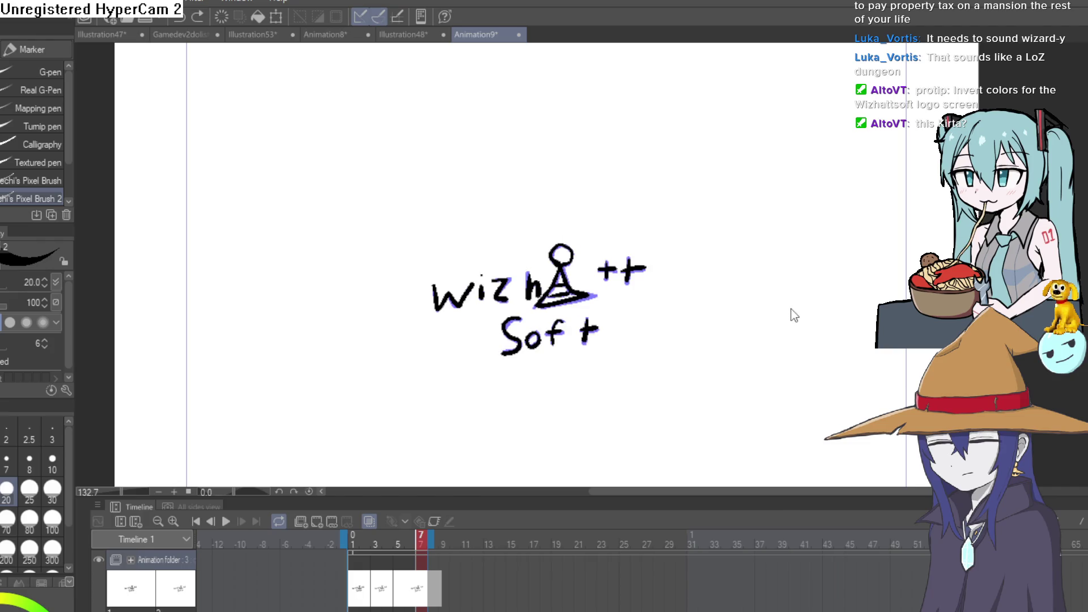
scroll(566, 254, down, 3)
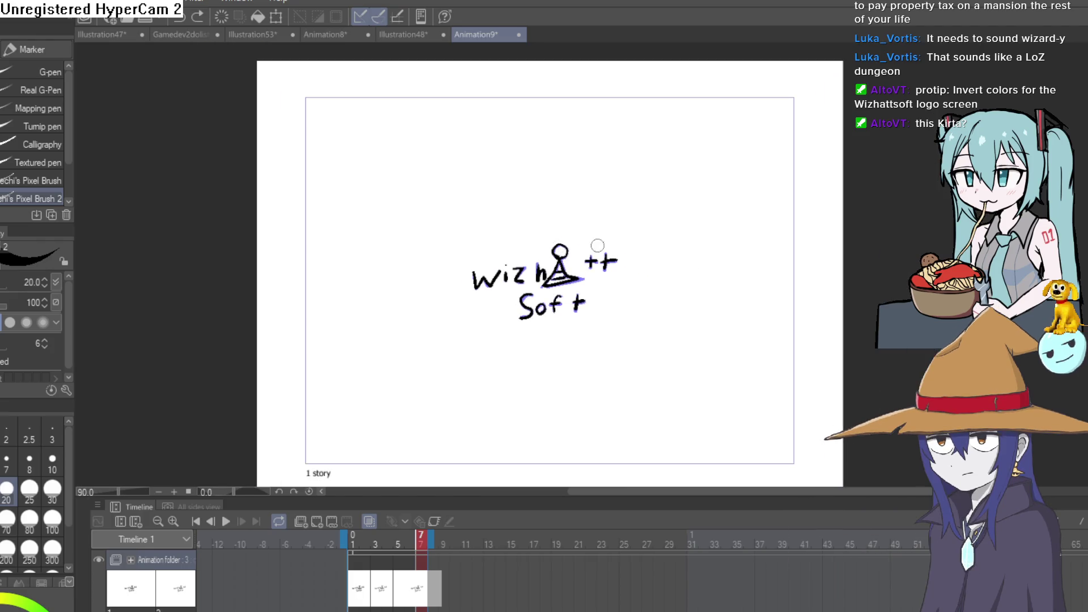
scroll(595, 213, down, 2)
mouse_move(587, 252)
mouse_down()
mouse_move(602, 241)
mouse_move(620, 247)
mouse_up()
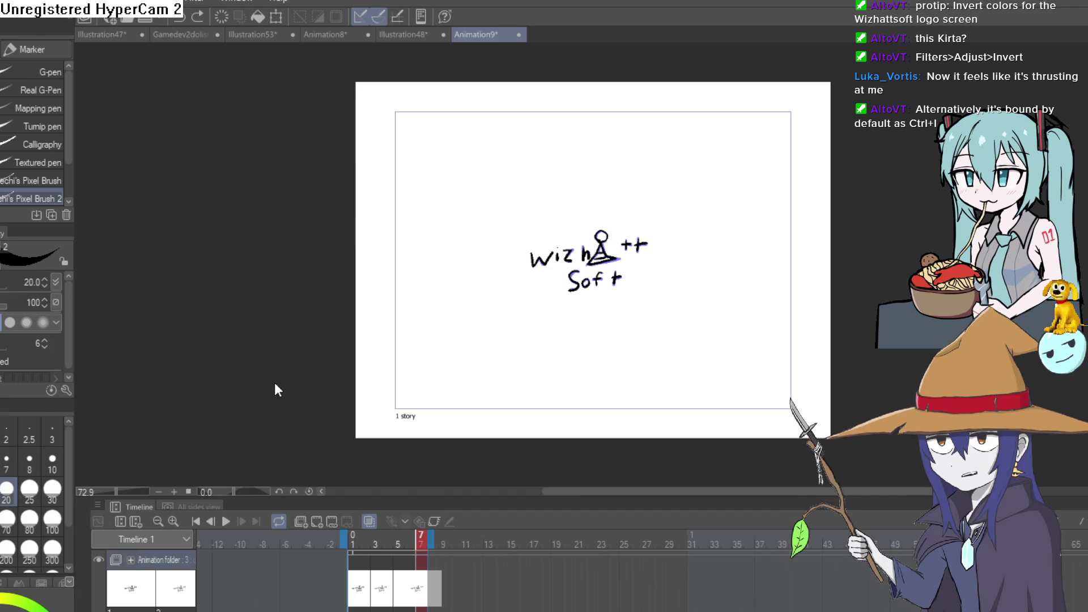
key(ctrl+i)
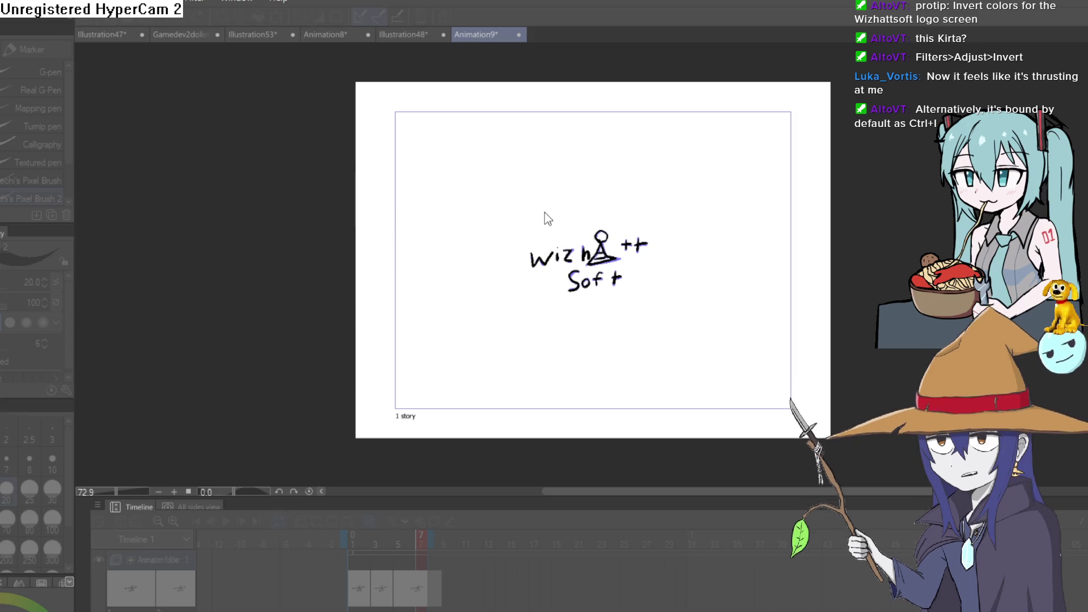
click(549, 176)
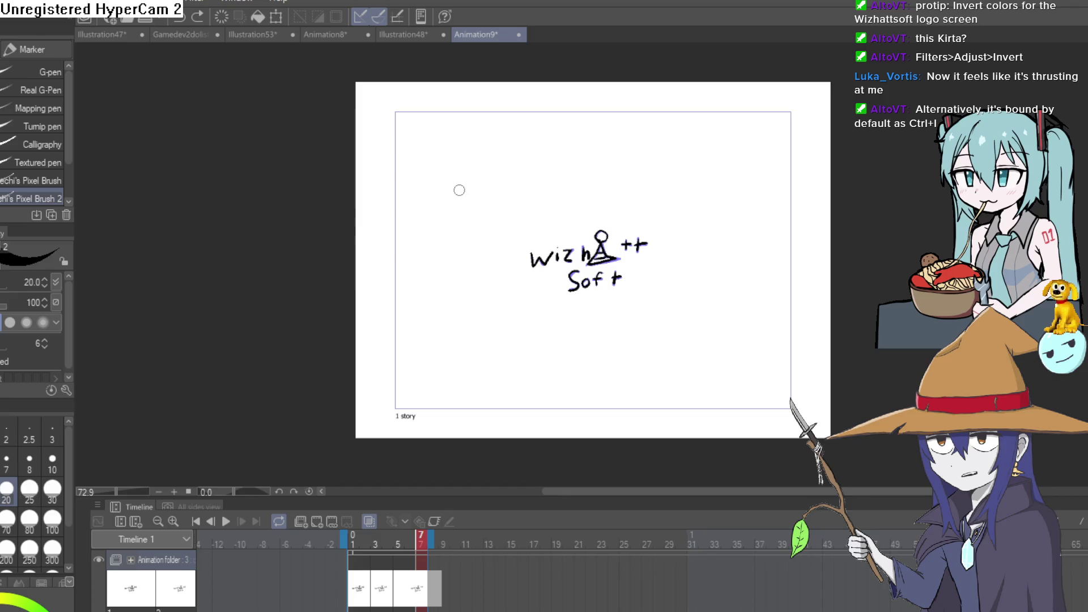
mouse_move(665, 245)
mouse_down()
mouse_move(702, 257)
mouse_move(682, 330)
mouse_move(690, 318)
mouse_move(710, 323)
mouse_move(600, 323)
mouse_move(453, 505)
mouse_up()
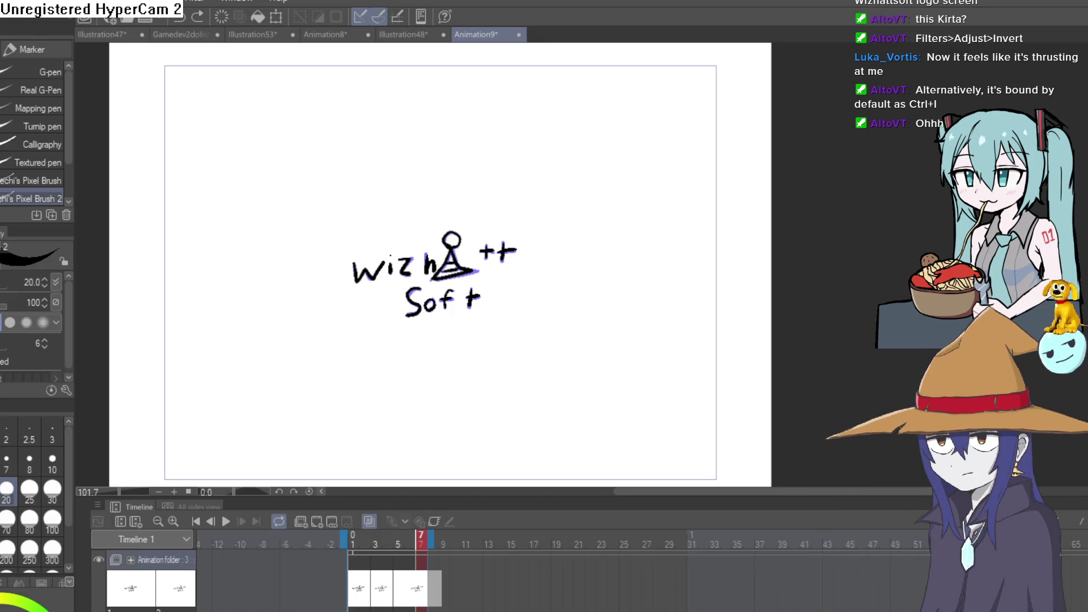
scroll(624, 318, down, 1)
mouse_move(625, 318)
mouse_down()
mouse_move(673, 289)
mouse_move(669, 317)
mouse_up()
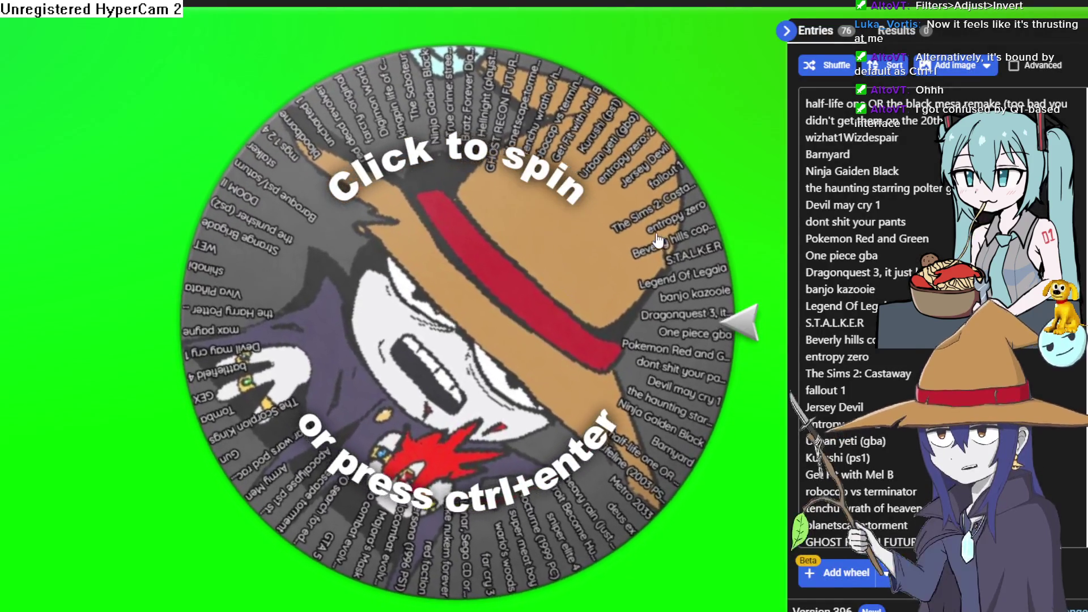
Step: Scroll the Entries list down to its last entry, Lifeline (2003 PS2)
scroll(832, 345, down, 15)
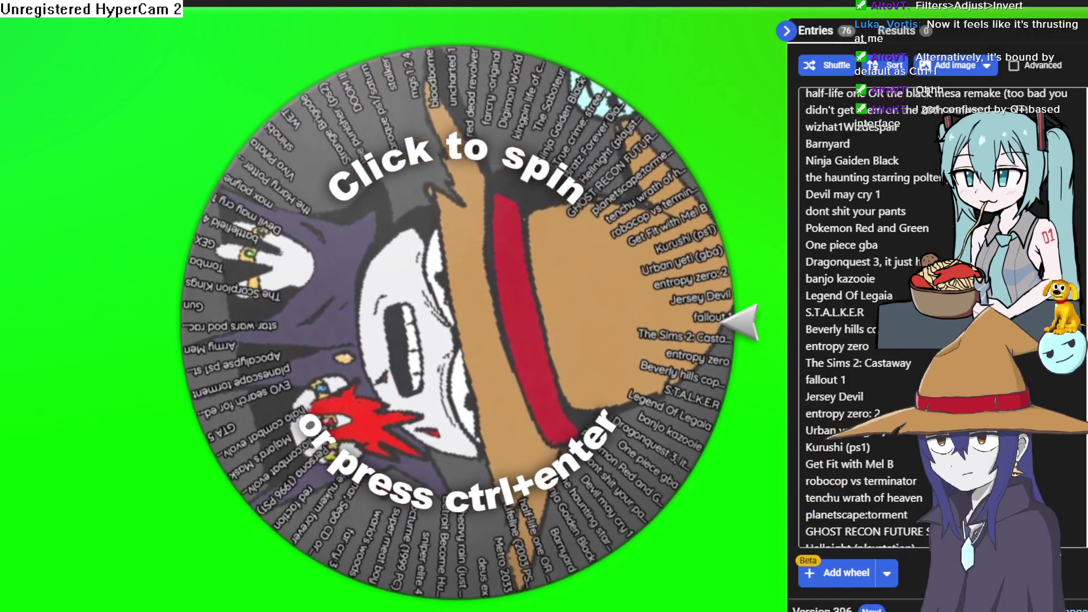
scroll(833, 345, down, 5)
scroll(832, 345, up, 5)
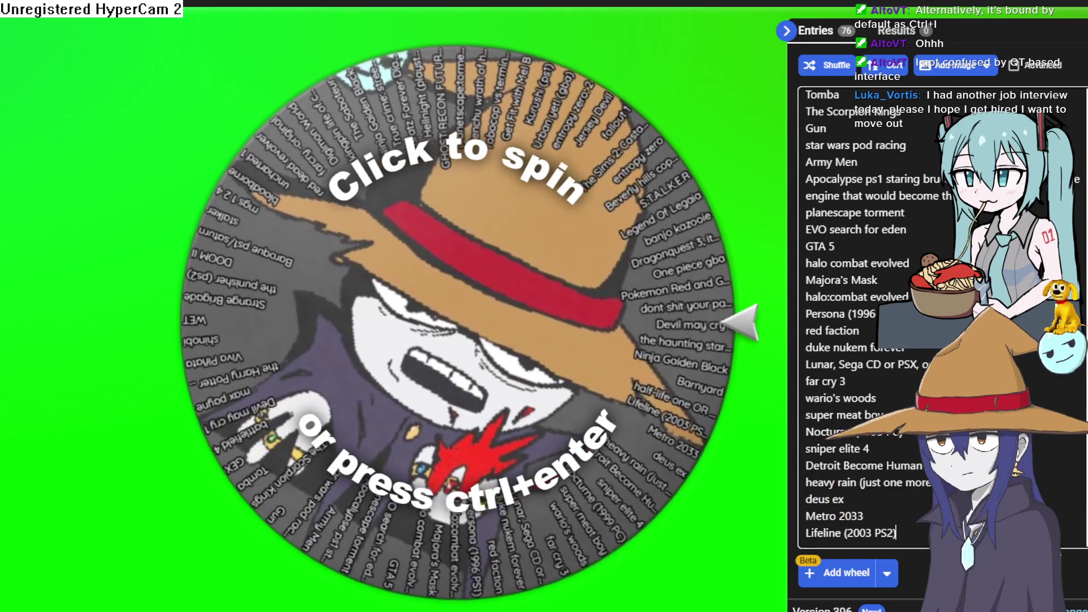
Step: Add Hotel Mario (CD-i), naughty bear and one more game to the entries, then spin
key(Return)
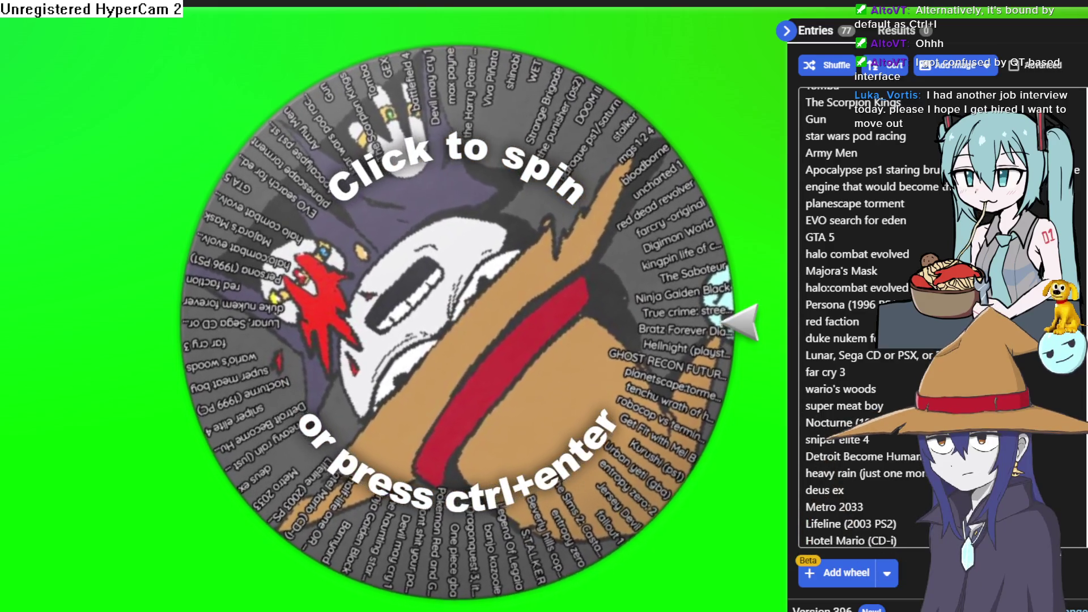
key(Return)
text(naughty bear)
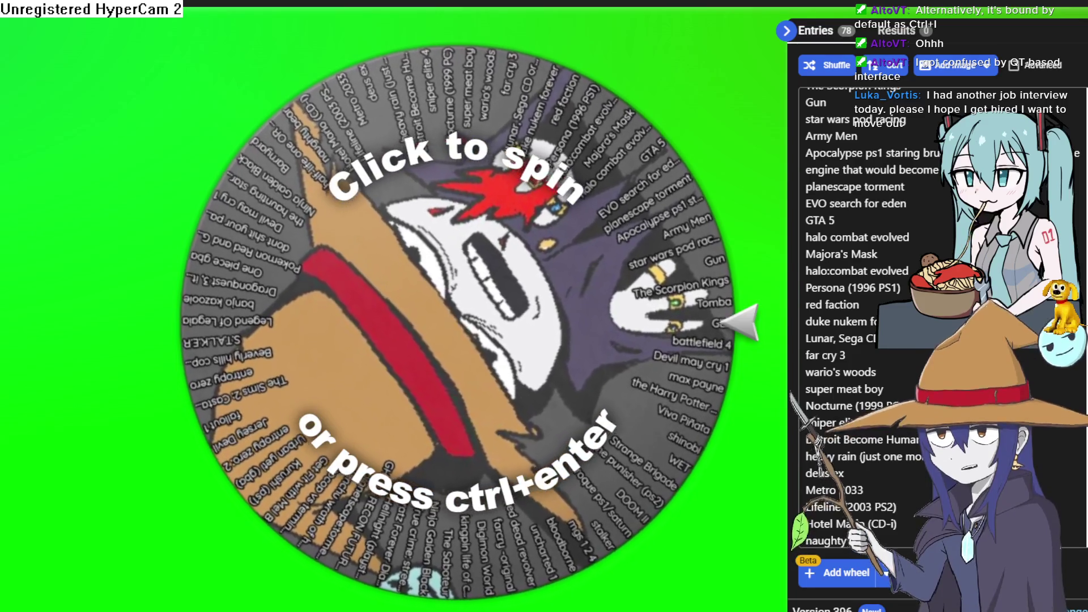
key(Return)
text(Zelda's Adventure (CD-i))
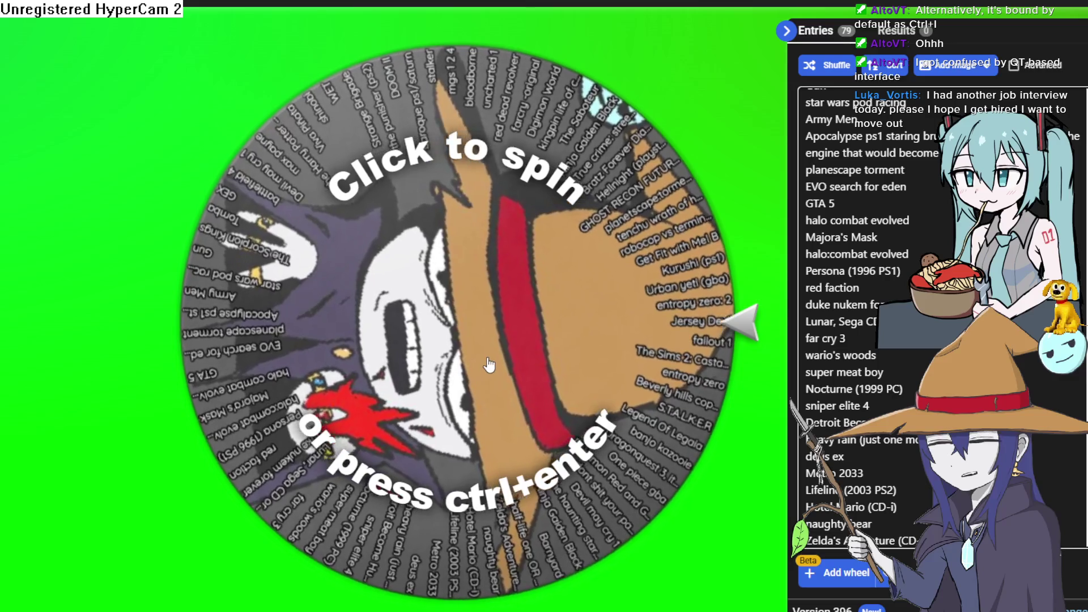
click(487, 365)
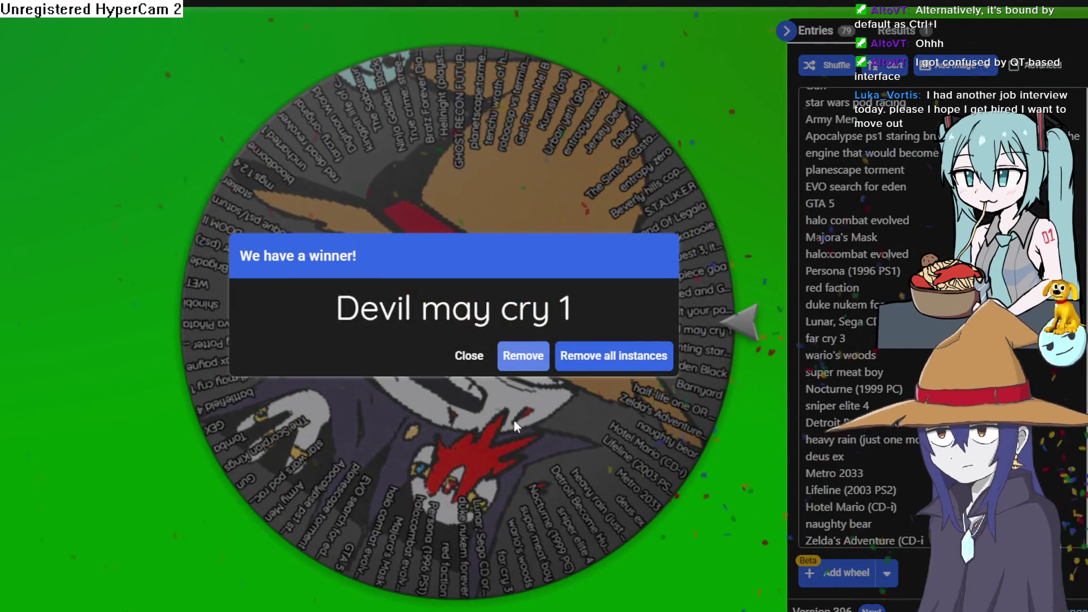
Step: Remove every Devil may cry 1 entry from the wheel
drag(585, 311, 335, 309)
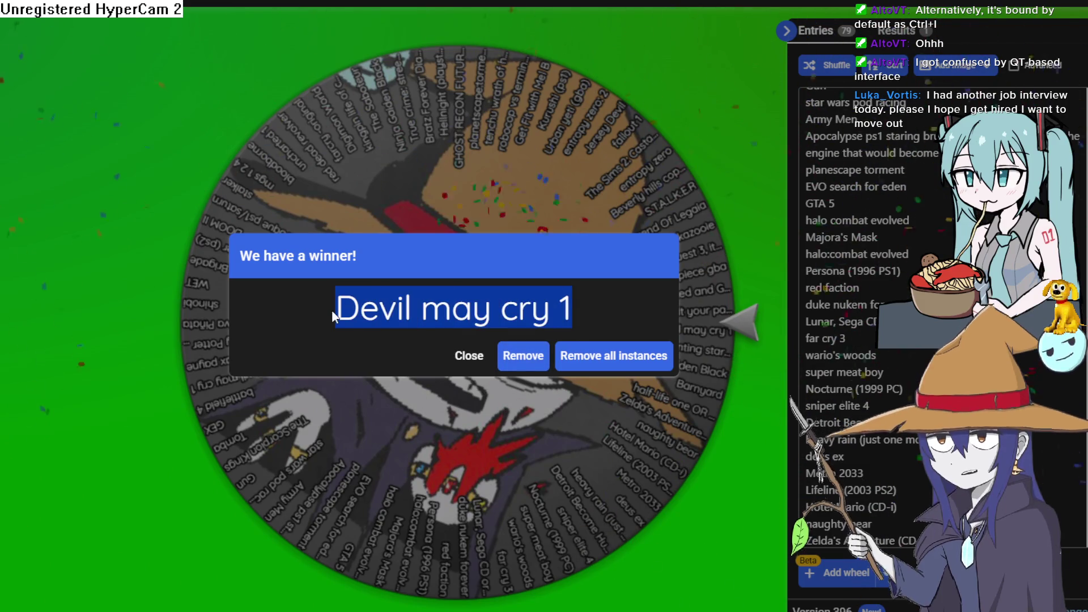
click(335, 310)
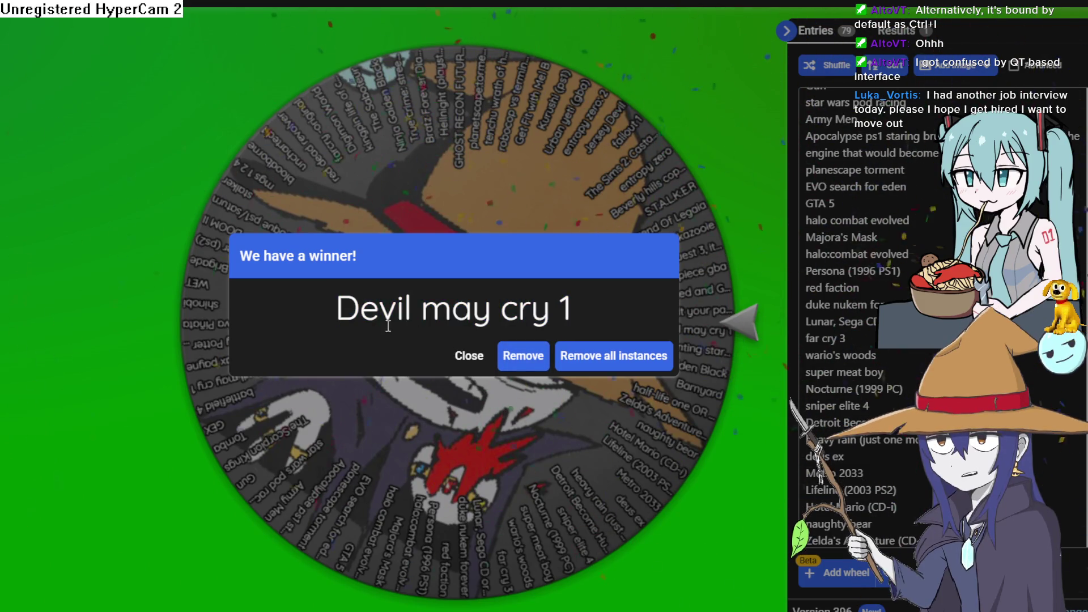
click(593, 371)
Step: Spin the wheel again and select the winning Apocalypse PS1 title text
click(545, 351)
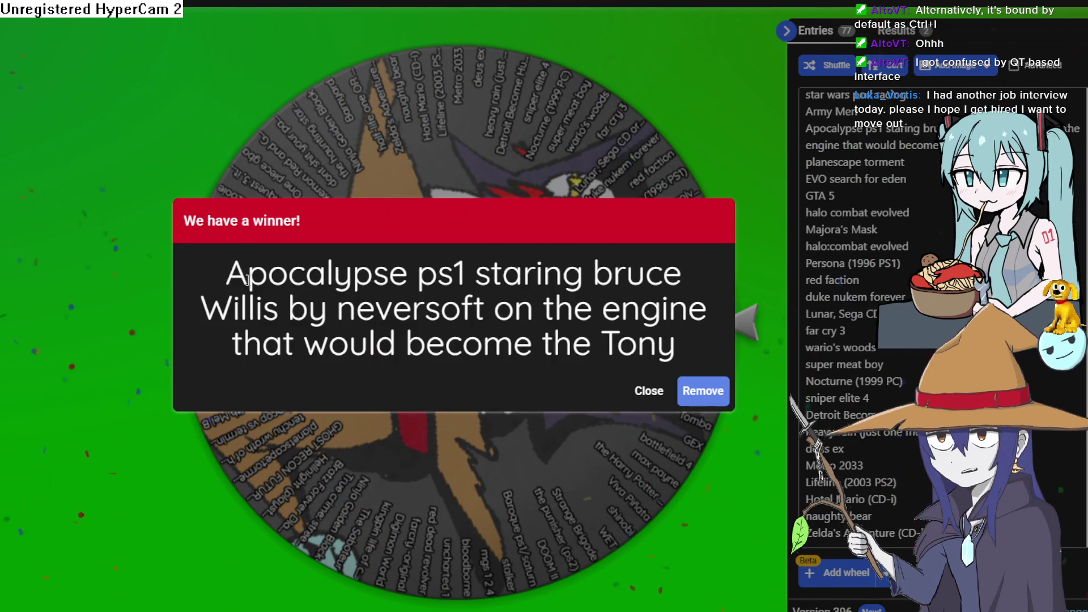
drag(238, 271, 307, 276)
mouse_move(226, 274)
mouse_down()
mouse_move(626, 275)
mouse_move(740, 288)
mouse_move(466, 274)
mouse_move(278, 309)
mouse_up()
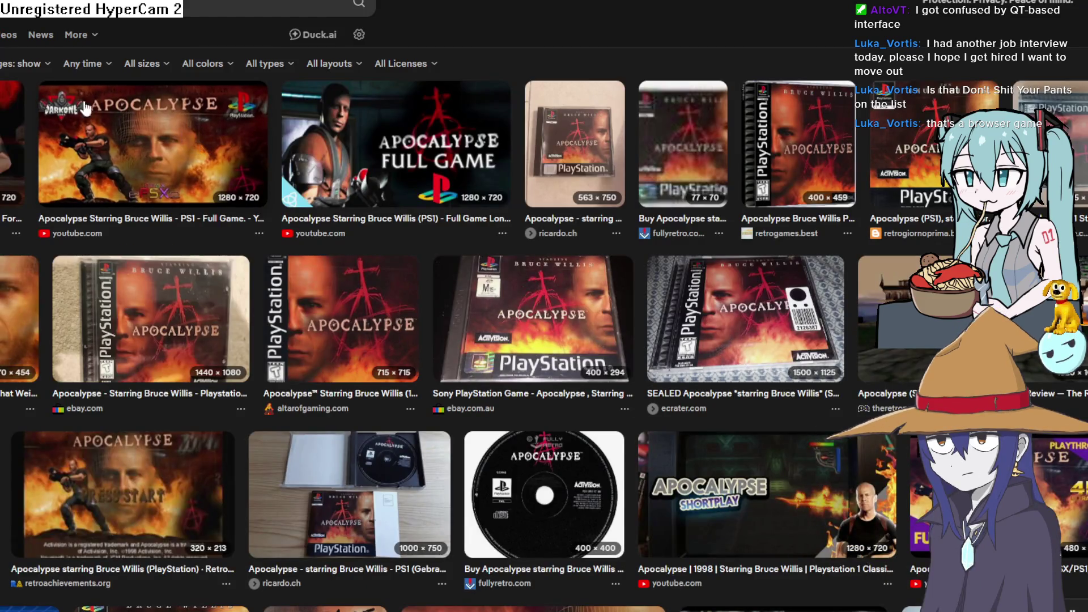
Step: Preview Apocalypse PS1 image results, then go back to web results and return to the wheel
click(116, 113)
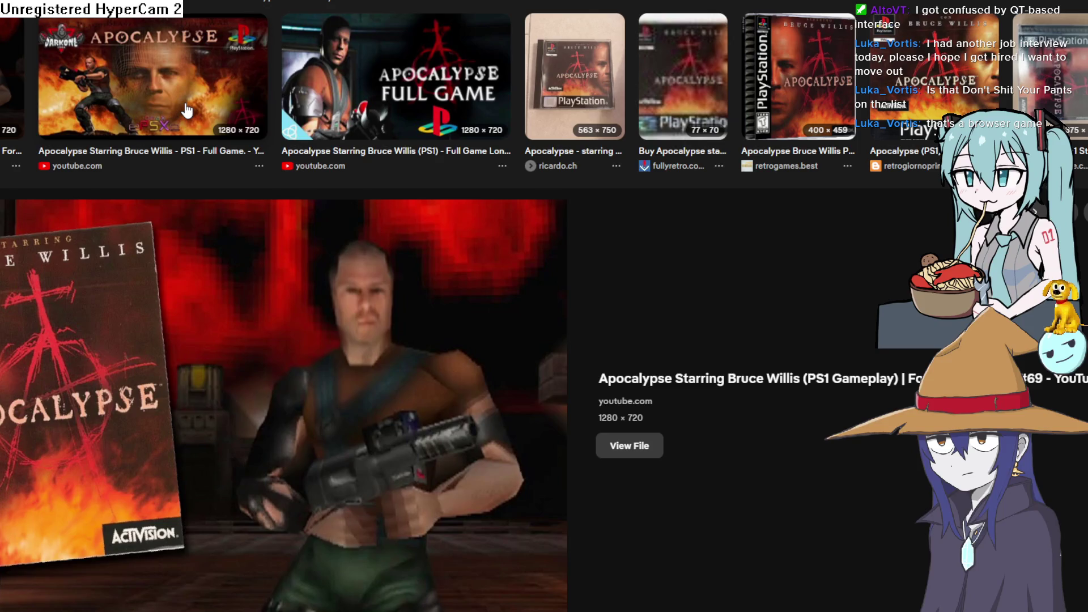
scroll(187, 111, down, 10)
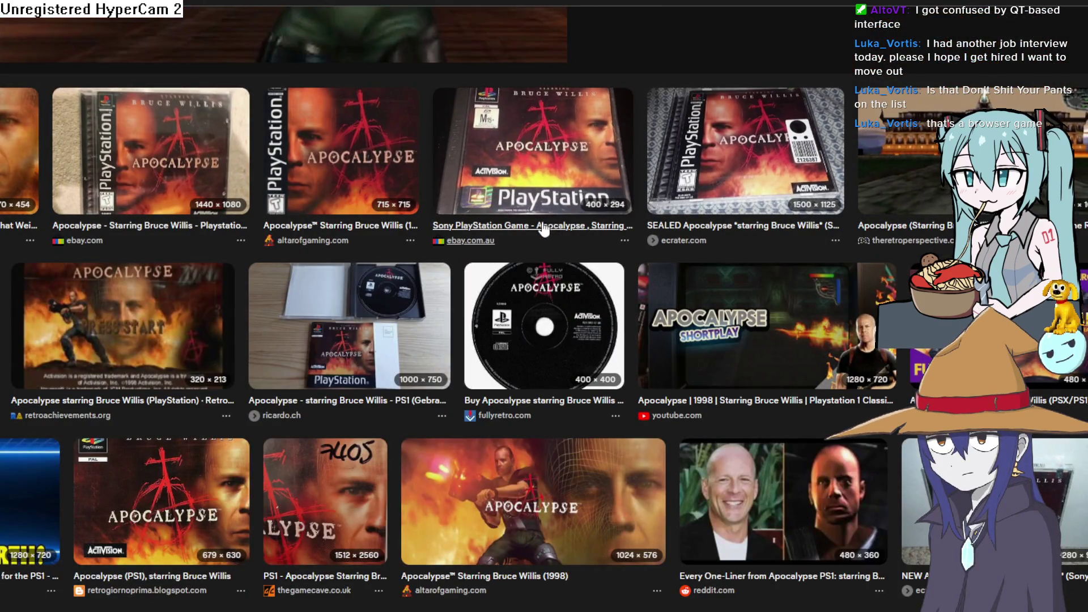
scroll(81, 344, down, 2)
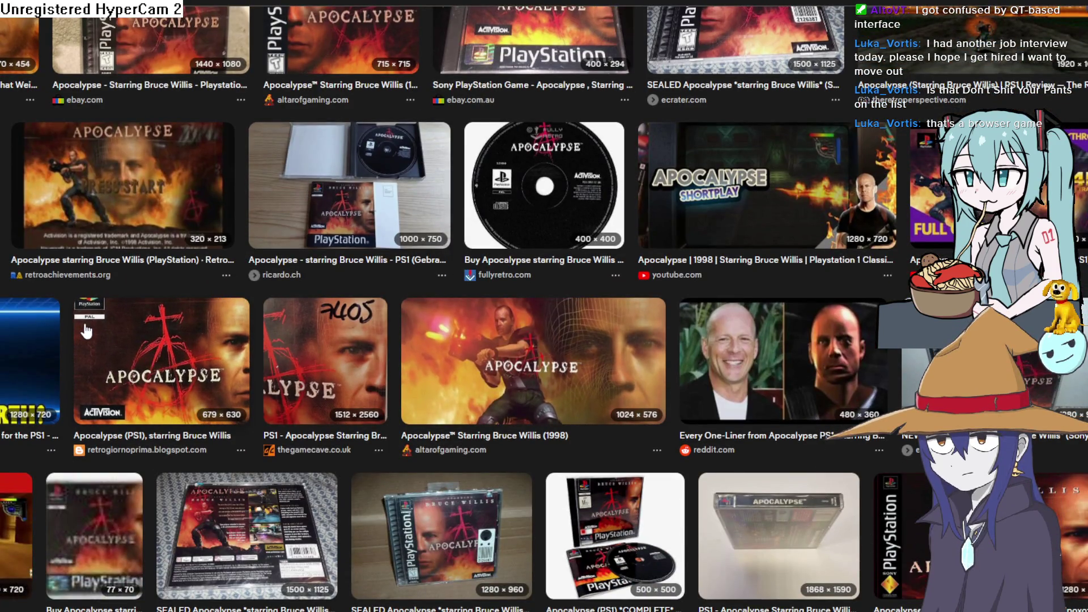
click(86, 331)
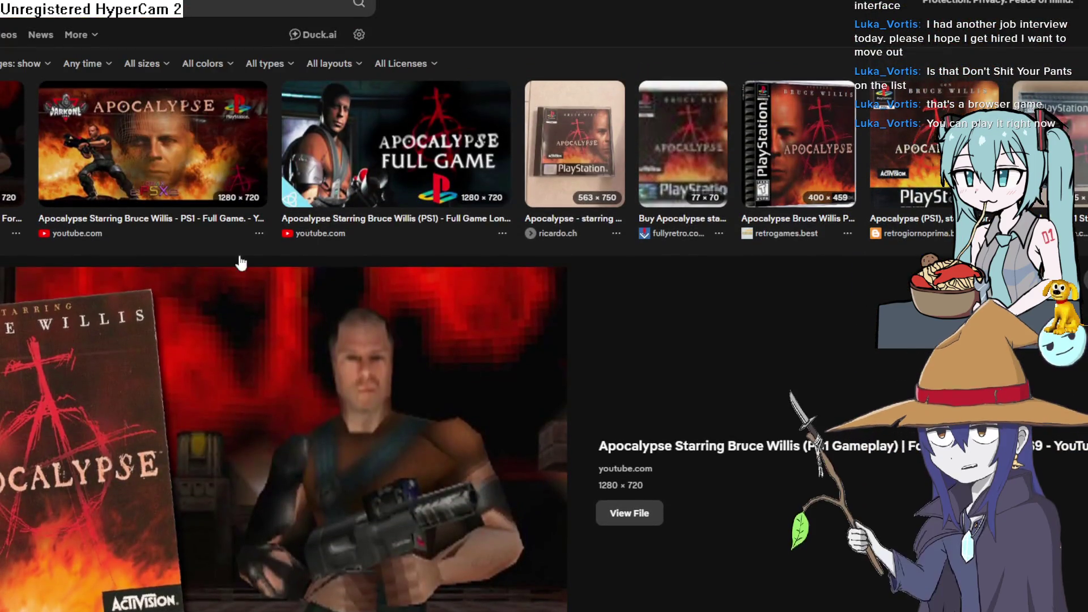
key(Escape)
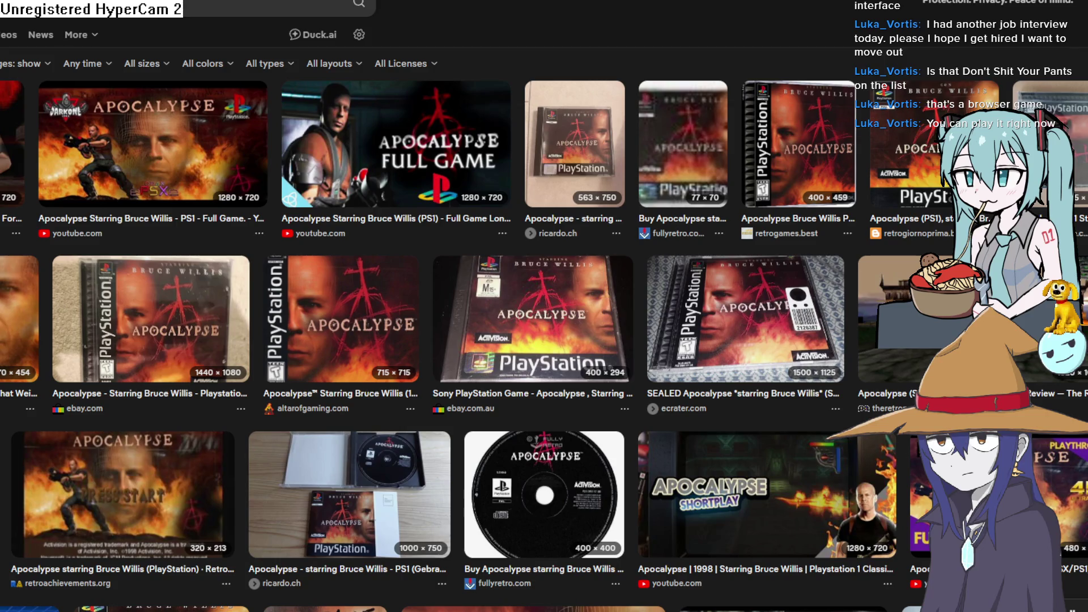
key(alt+Left)
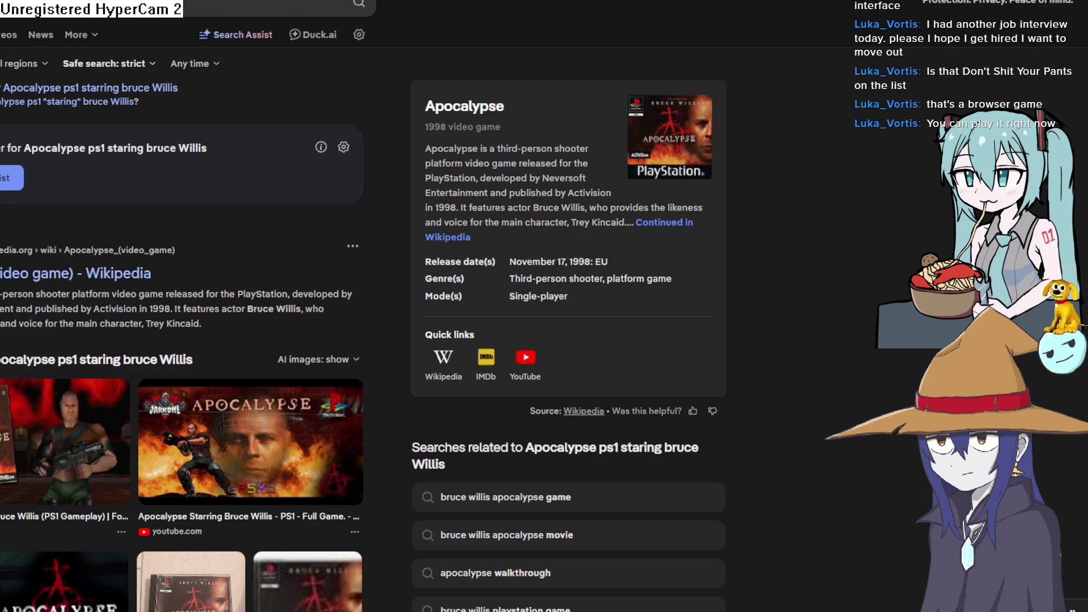
key(alt+Tab)
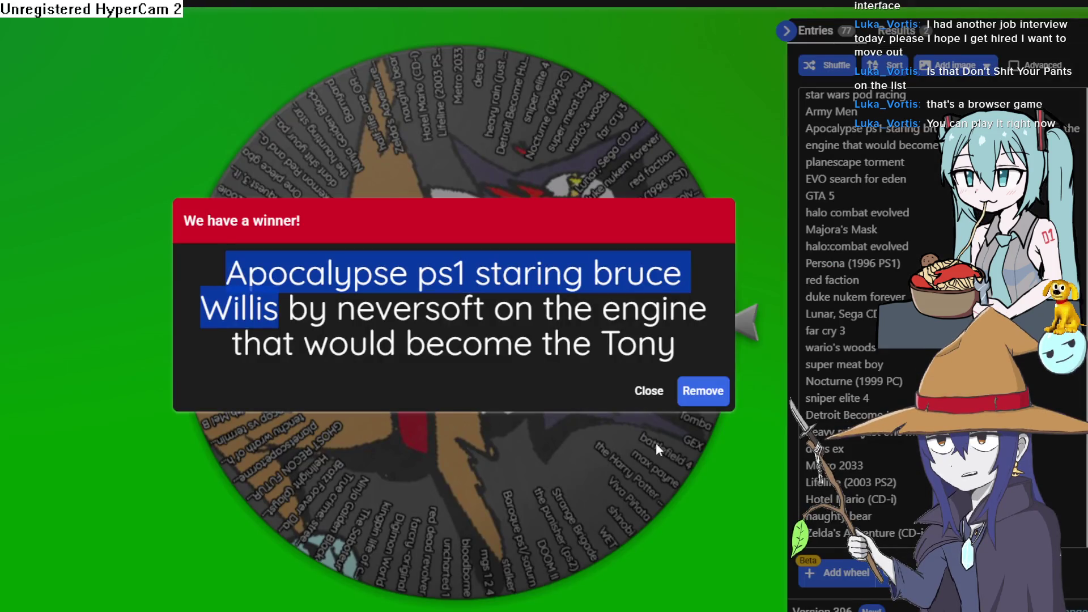
Step: Remove the Apocalypse PS1 entry from the Wheel of Names wheel
click(703, 391)
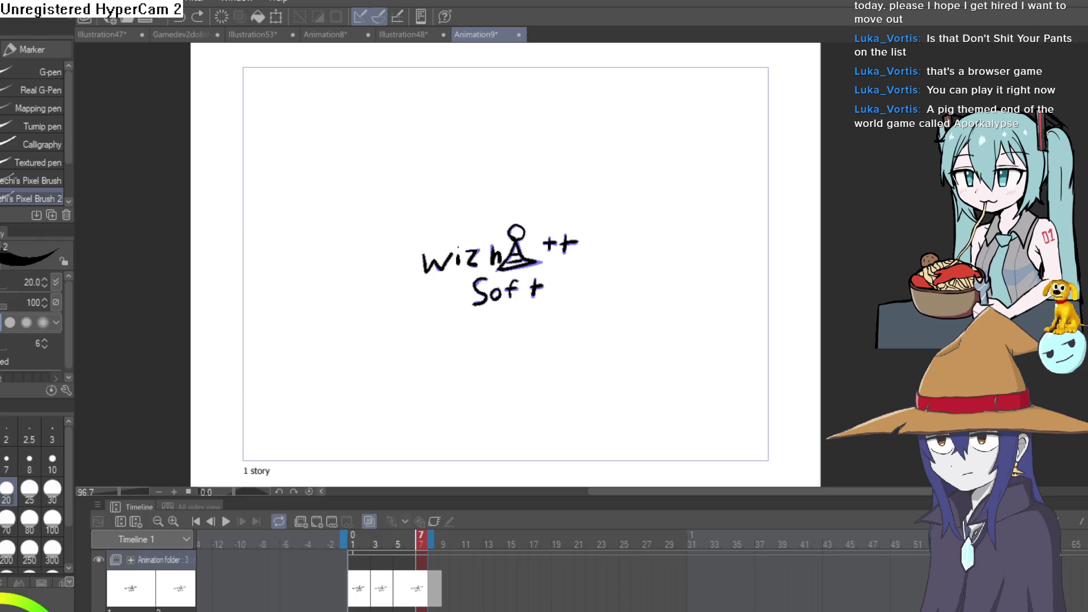
Step: Play the three-frame logo loop, stop it on frame 3, and recentre the logo in view
click(225, 522)
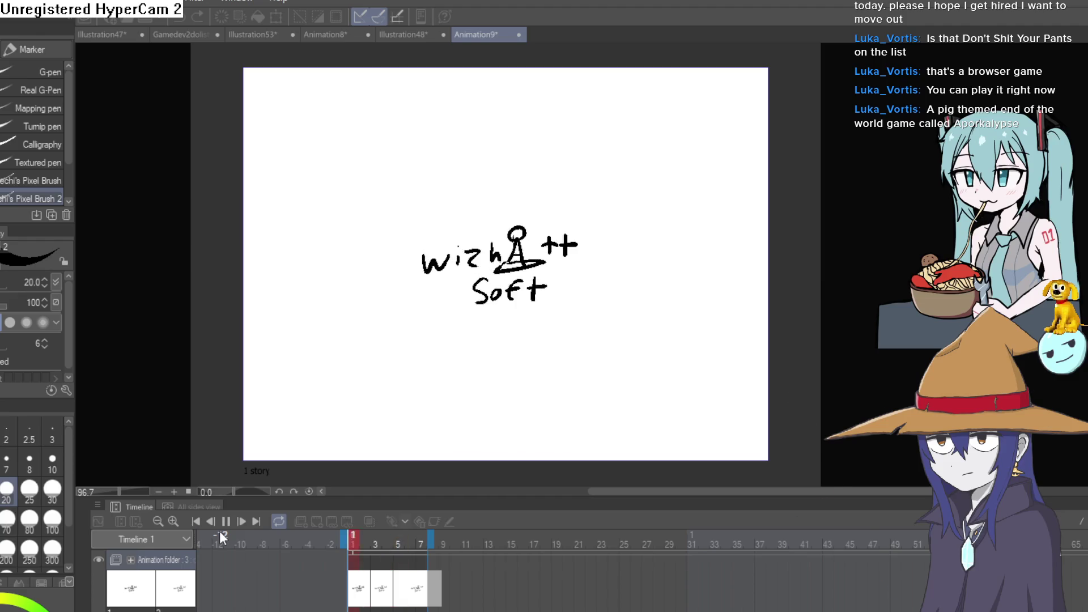
click(226, 522)
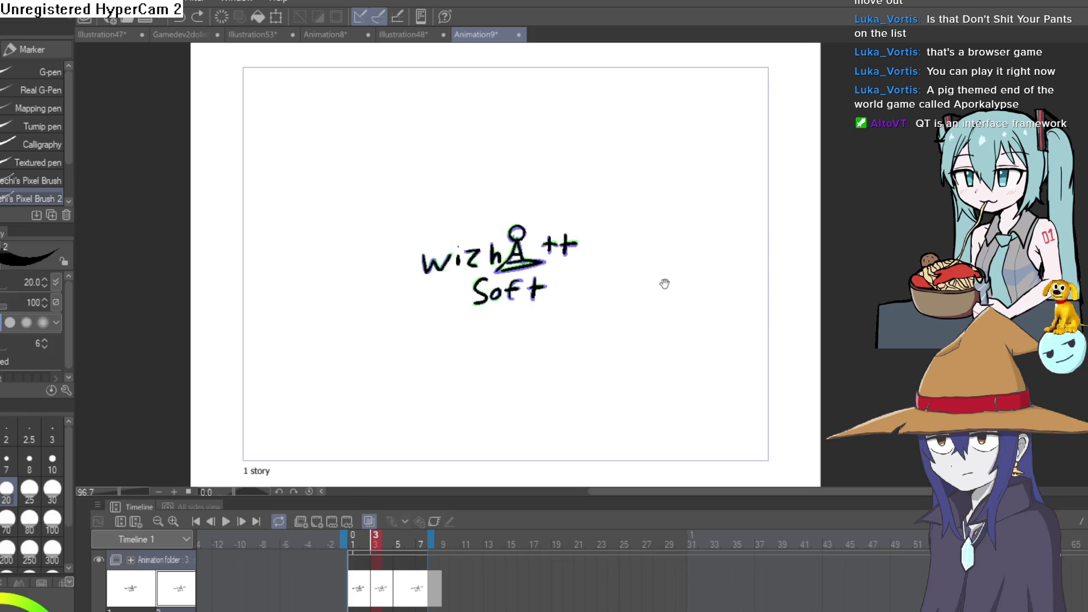
drag(666, 284, 720, 287)
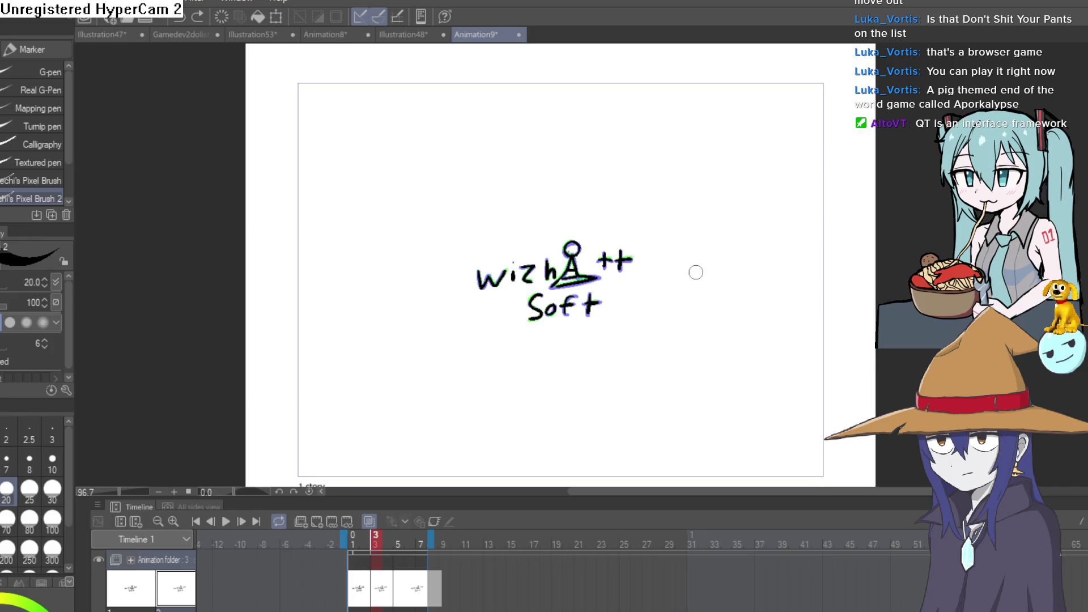
scroll(697, 249, up, 1)
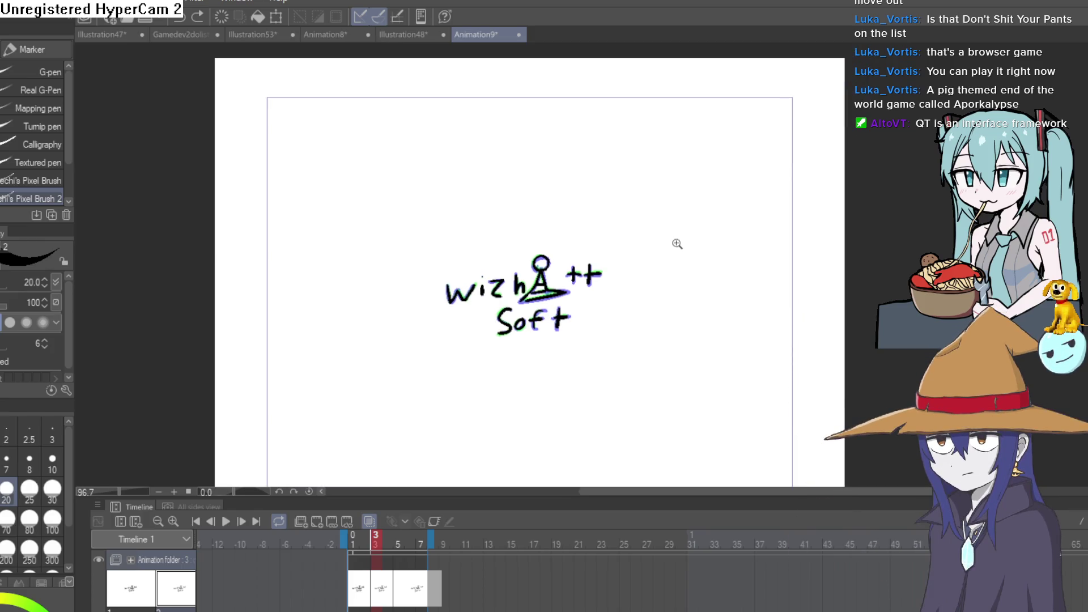
Step: Draw the tall figure's outline and foot right of the logo, erasing the stray line in its right eye
scroll(675, 255, up, 1)
scroll(674, 277, up, 1)
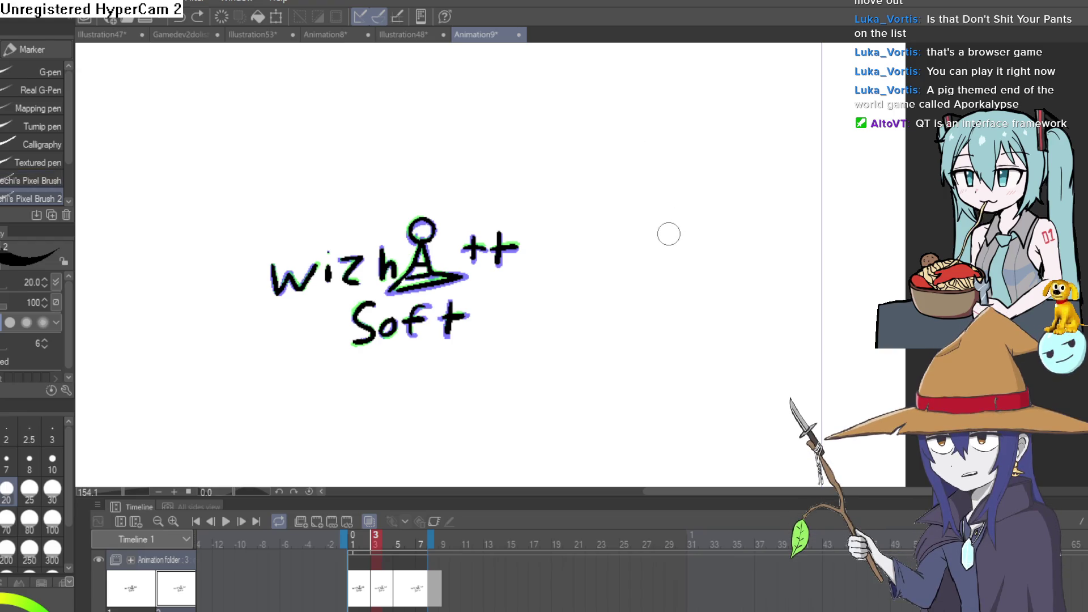
drag(670, 340, 684, 278)
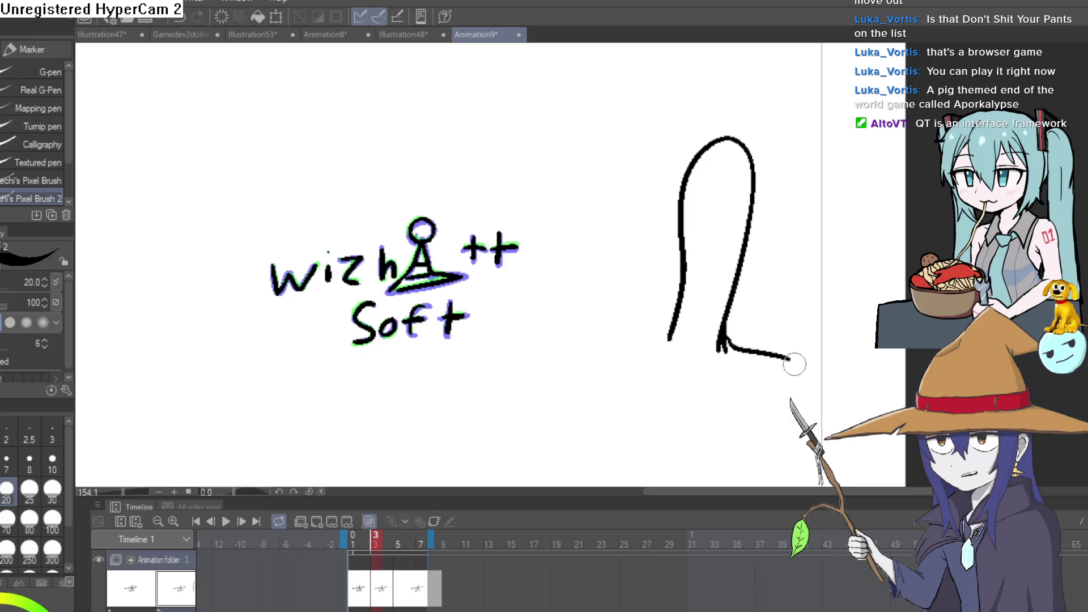
drag(793, 362, 728, 386)
mouse_move(702, 334)
mouse_down()
mouse_move(705, 359)
mouse_move(669, 396)
mouse_up()
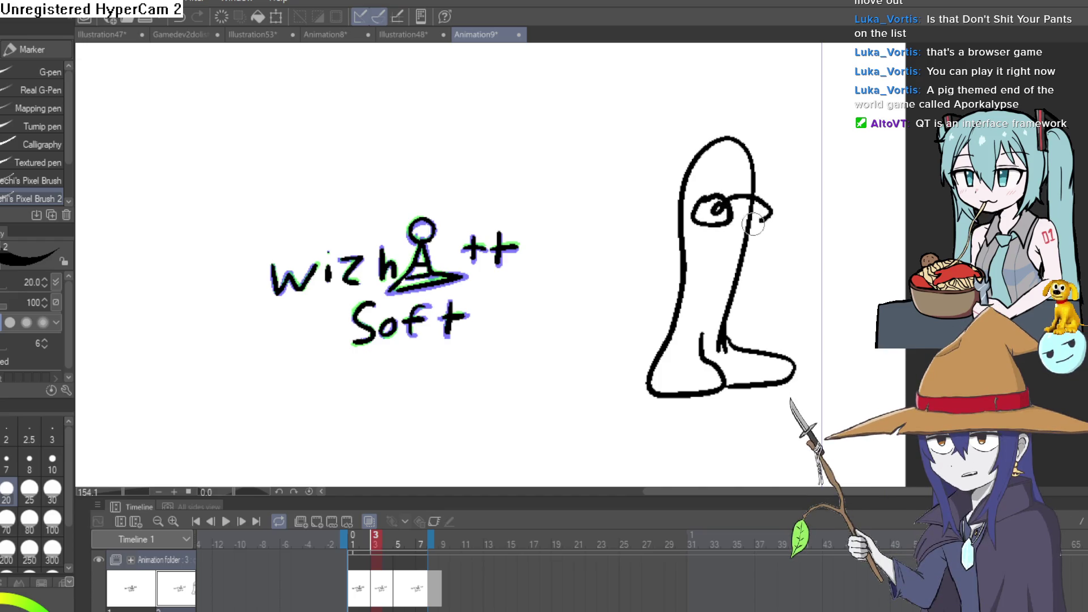
scroll(754, 220, up, 5)
key(e)
mouse_move(717, 180)
mouse_down()
mouse_move(697, 138)
mouse_move(705, 127)
mouse_move(759, 135)
mouse_move(778, 214)
mouse_move(753, 291)
mouse_move(747, 276)
mouse_up()
key(p)
Step: Clean below the eye, rotate the figure upright, and add then trim lines near the head junction
key(e)
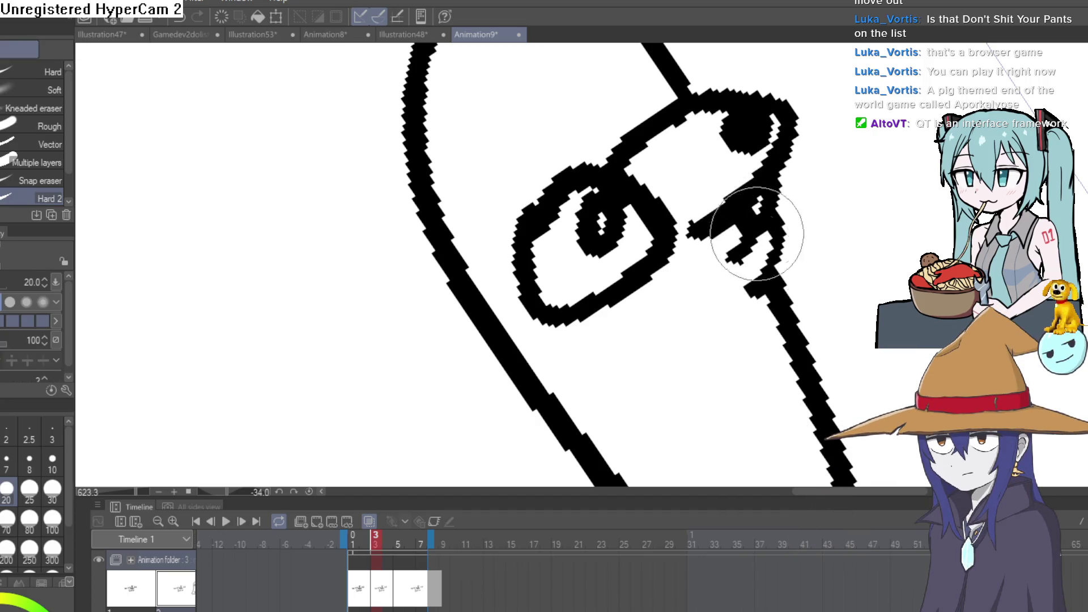
scroll(746, 234, down, 5)
mouse_move(791, 204)
mouse_down()
mouse_move(765, 209)
mouse_move(786, 262)
mouse_move(727, 226)
mouse_move(170, 177)
mouse_up()
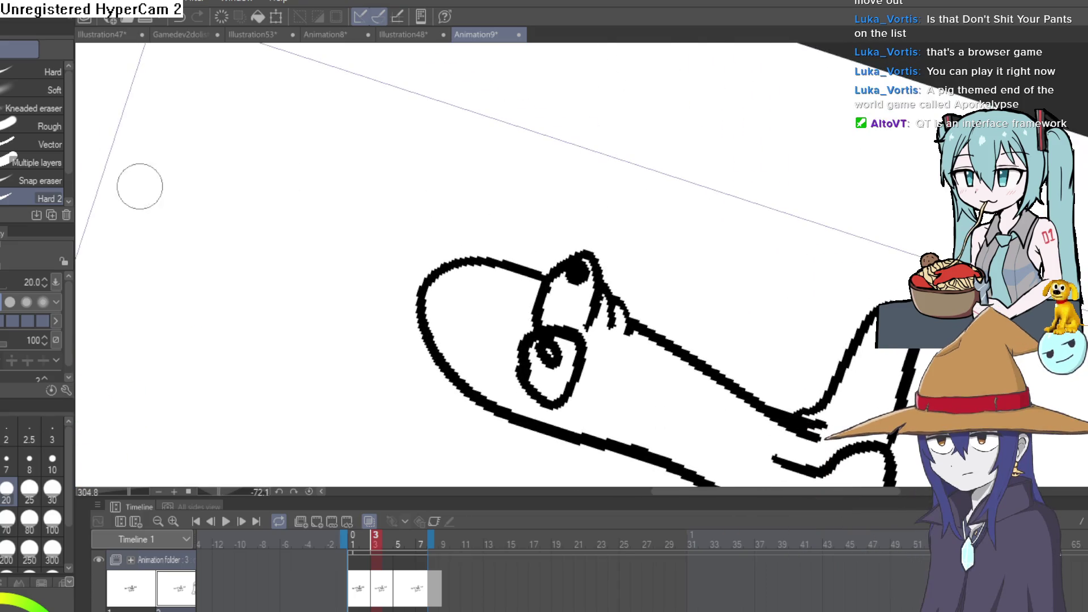
key(p)
scroll(569, 266, up, 5)
mouse_move(569, 267)
mouse_down()
mouse_move(510, 296)
mouse_move(523, 243)
mouse_move(571, 273)
mouse_move(445, 338)
mouse_move(637, 362)
mouse_move(515, 189)
mouse_up()
key(e)
scroll(547, 280, down, 5)
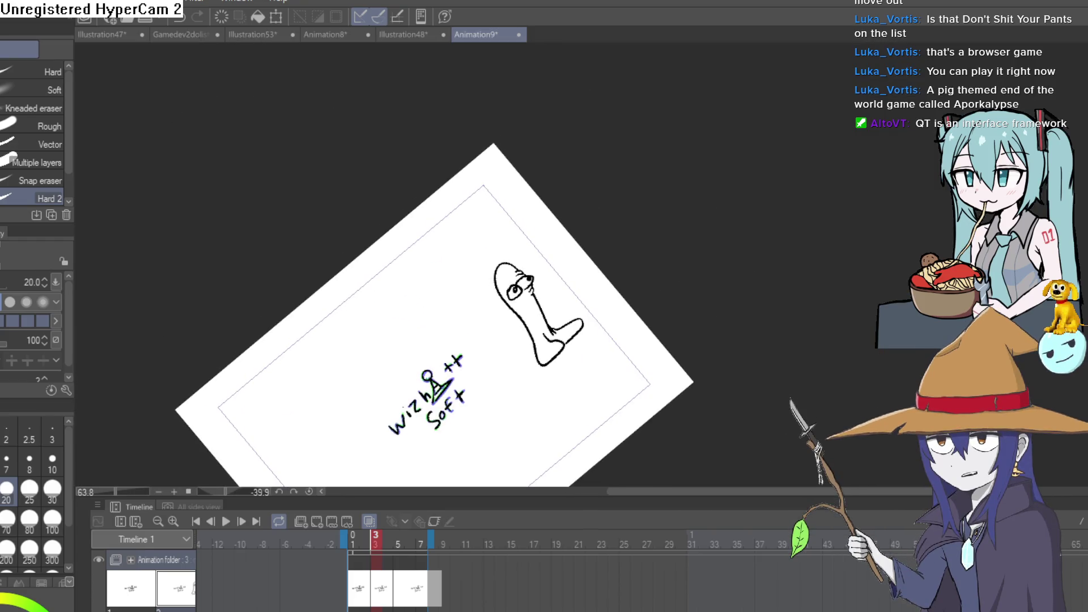
key(p)
scroll(647, 278, up, 5)
Step: Redraw the neck line with the G-pen, then zoom out and straighten the canvas view
drag(648, 278, 759, 173)
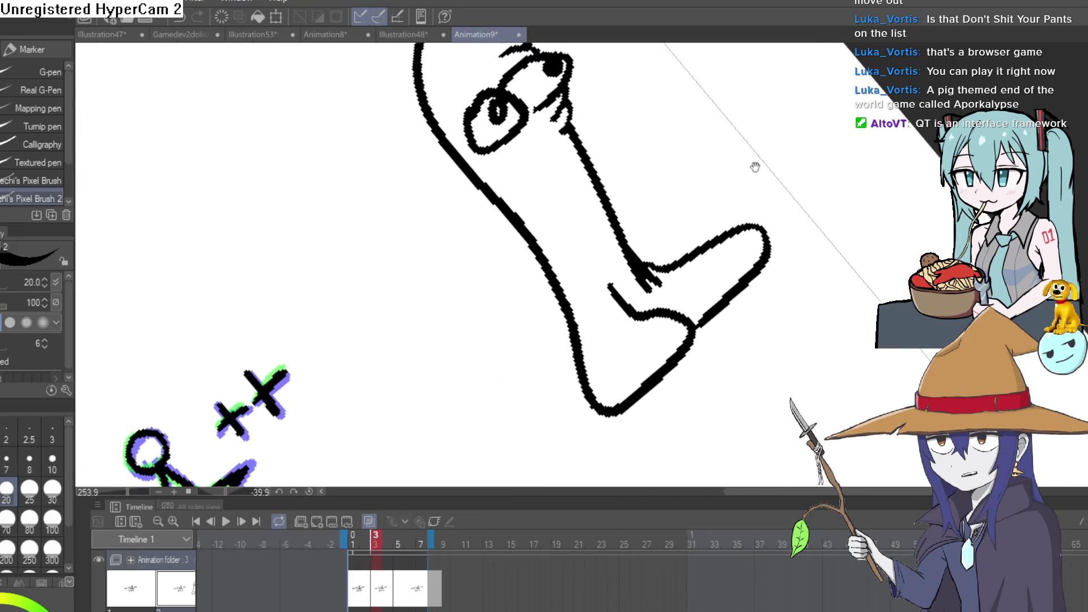
drag(566, 164, 598, 152)
key(e)
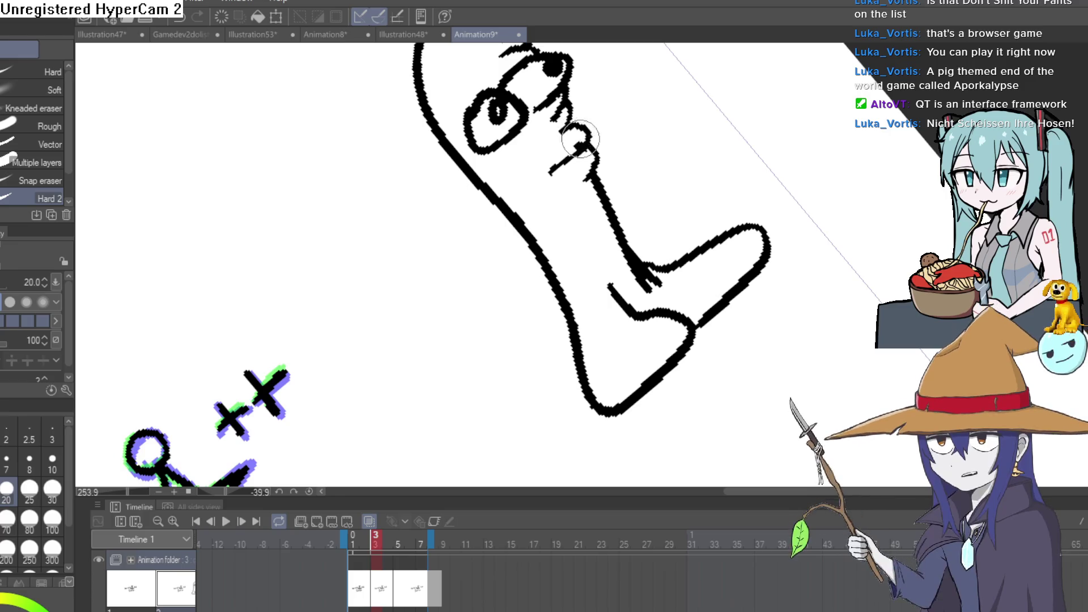
scroll(570, 144, down, 4)
mouse_move(726, 170)
mouse_down()
mouse_move(743, 211)
mouse_move(702, 243)
mouse_move(708, 220)
mouse_move(741, 219)
mouse_move(682, 261)
mouse_move(428, 244)
mouse_up()
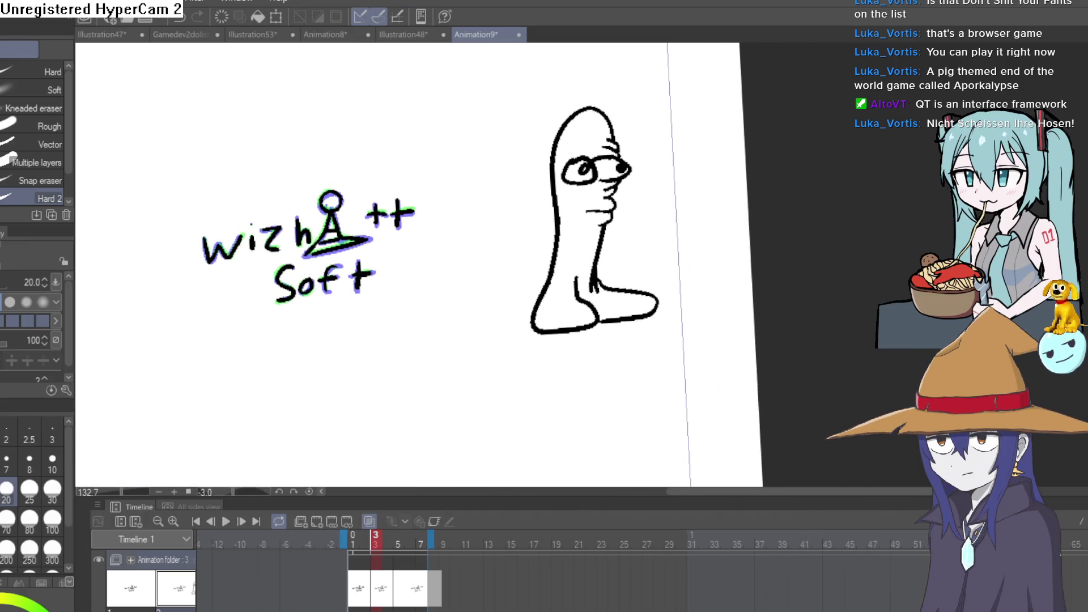
Step: Lasso the tall figure beside the logo and delete it from frame 3, leaving only the logo
key(m)
drag(680, 309, 628, 84)
key(Delete)
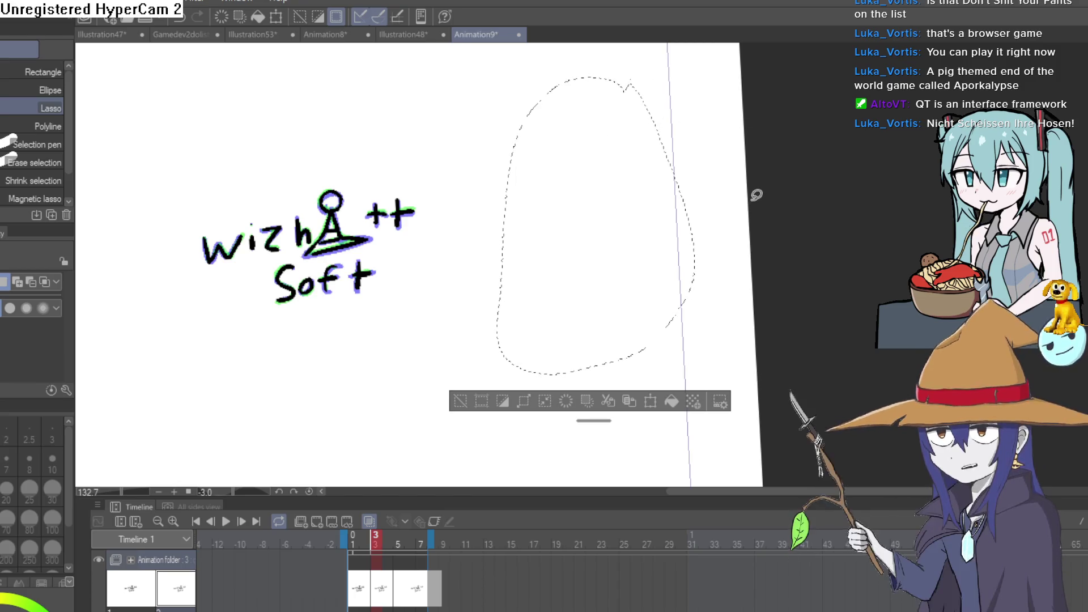
key(ctrl+z)
key(k)
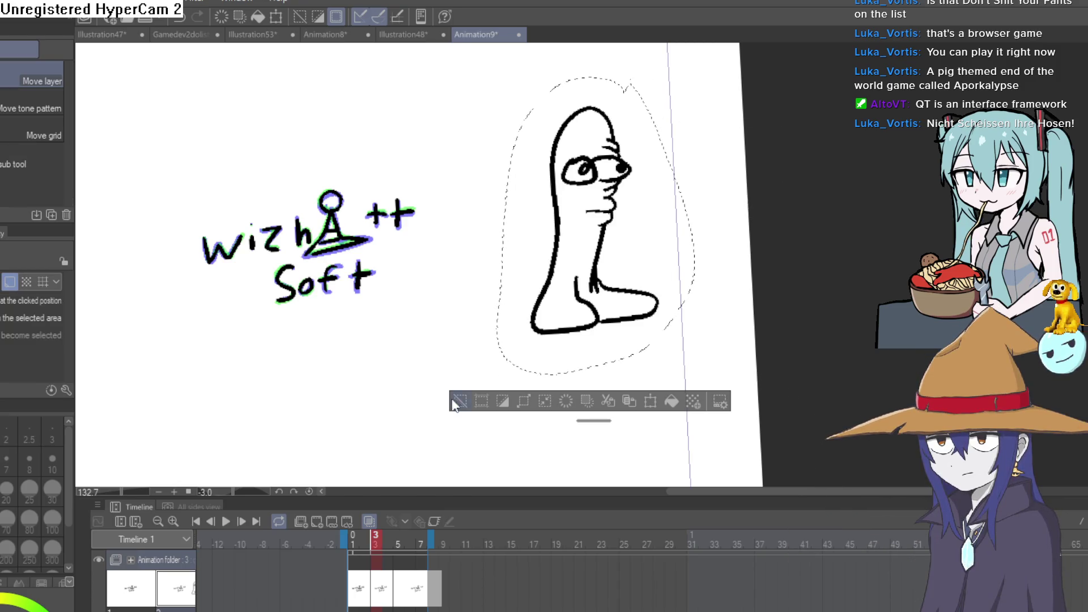
key(ctrl+d)
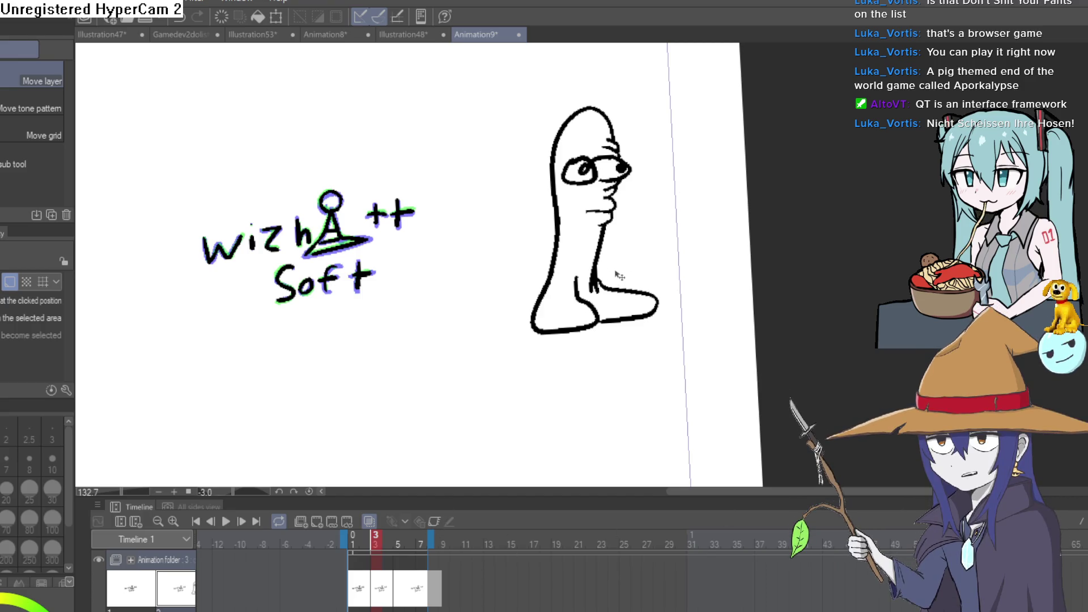
key(ctrl+shift+d)
key(Delete)
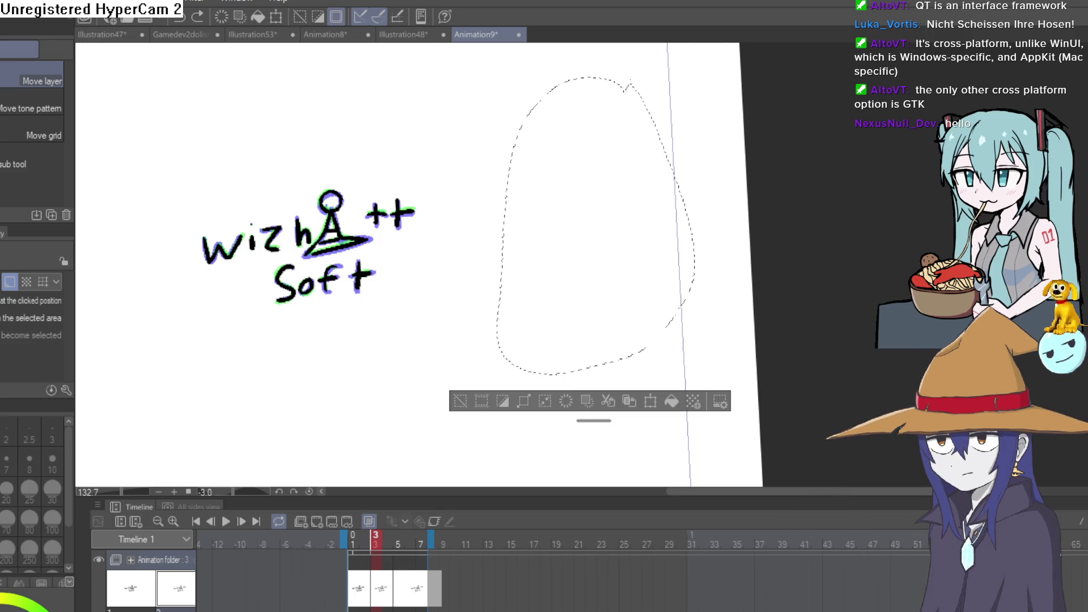
key(alt+Tab)
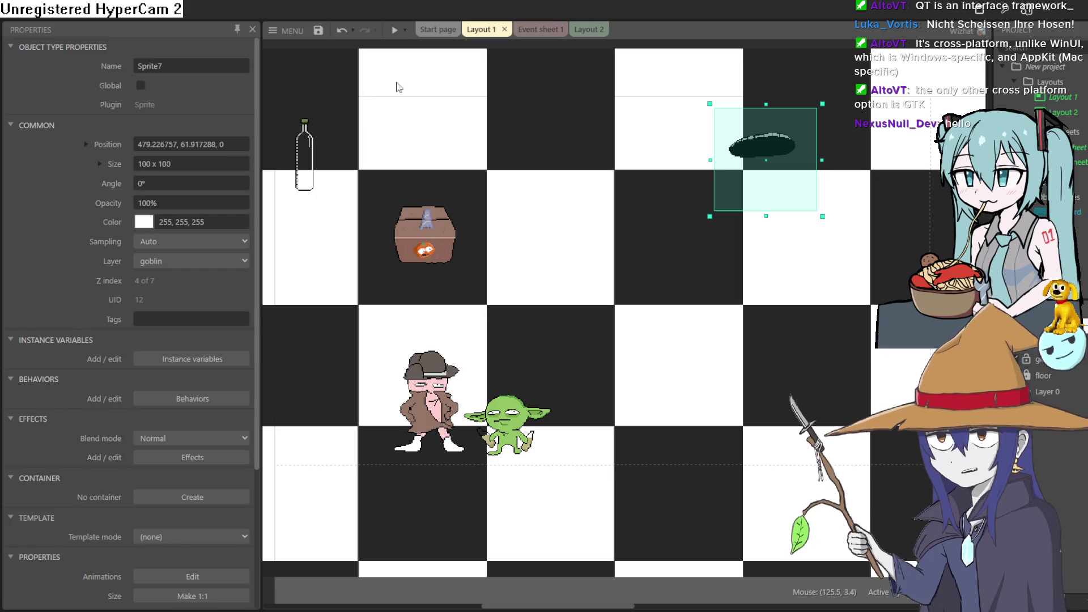
Step: Preview Layout 1 in Construct 3, pan the layout view, then return to Clip Studio Paint
click(393, 30)
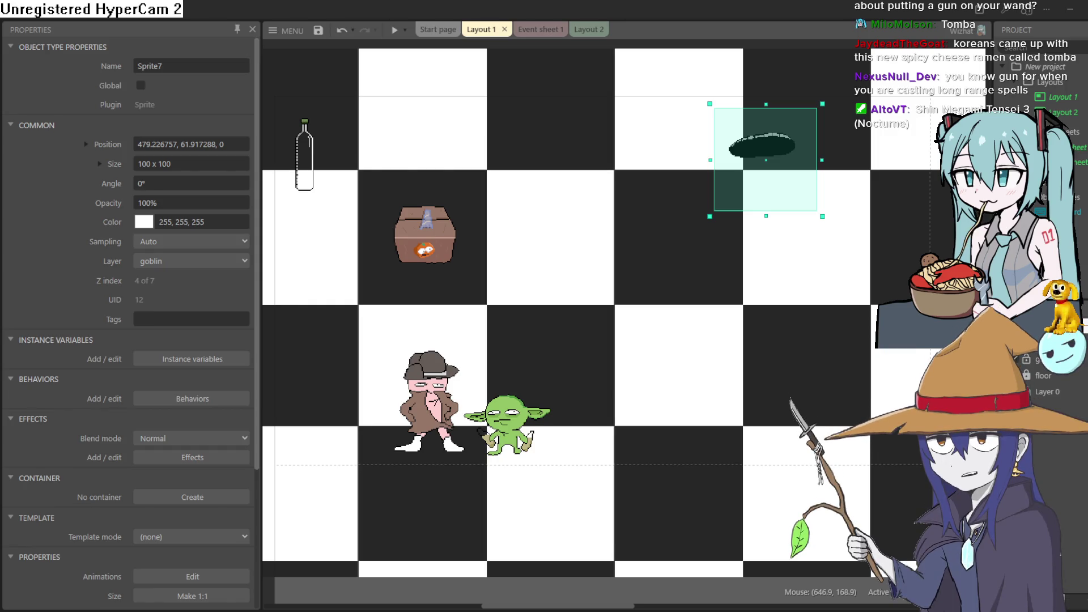
mouse_move(616, 293)
mouse_down()
mouse_move(693, 301)
mouse_move(697, 284)
mouse_move(639, 287)
mouse_up()
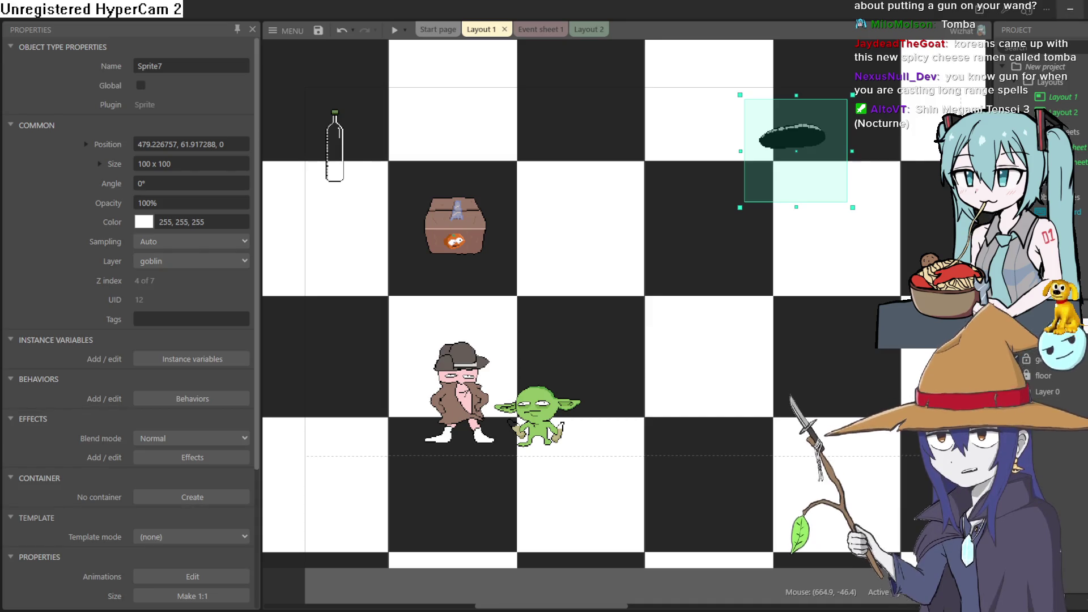
key(alt+Tab)
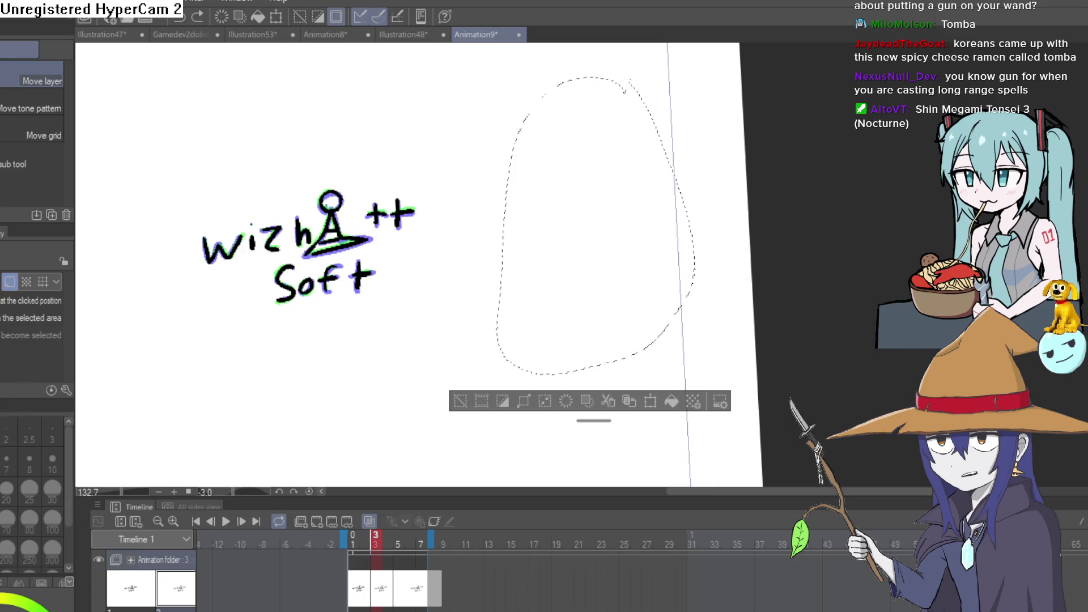
Step: Deselect, reset the view to 100% at 0°, and play then pause the logo loop
click(460, 400)
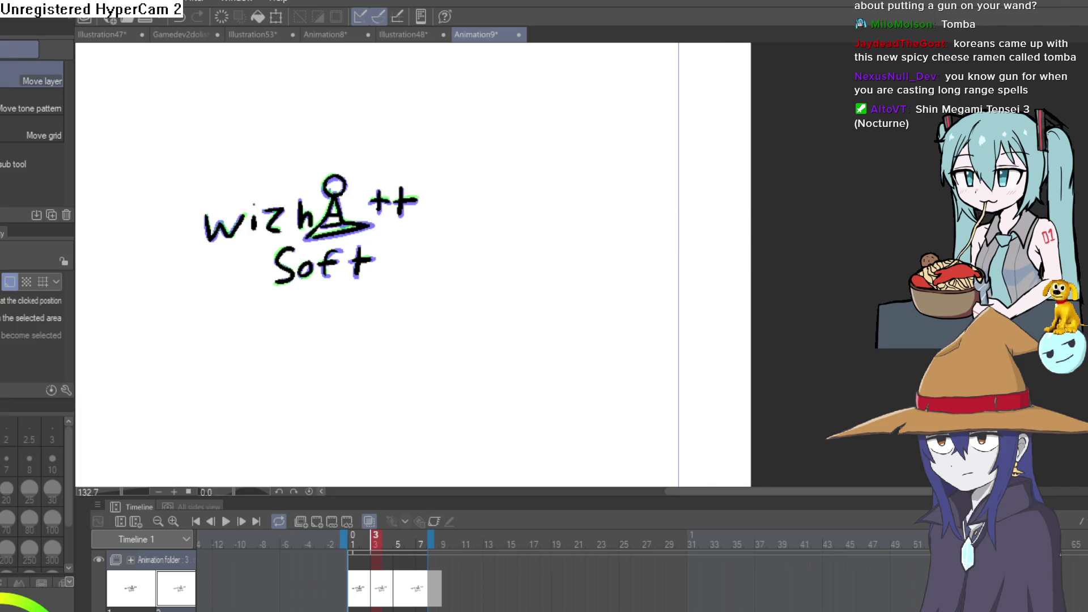
key(ctrl+alt+0)
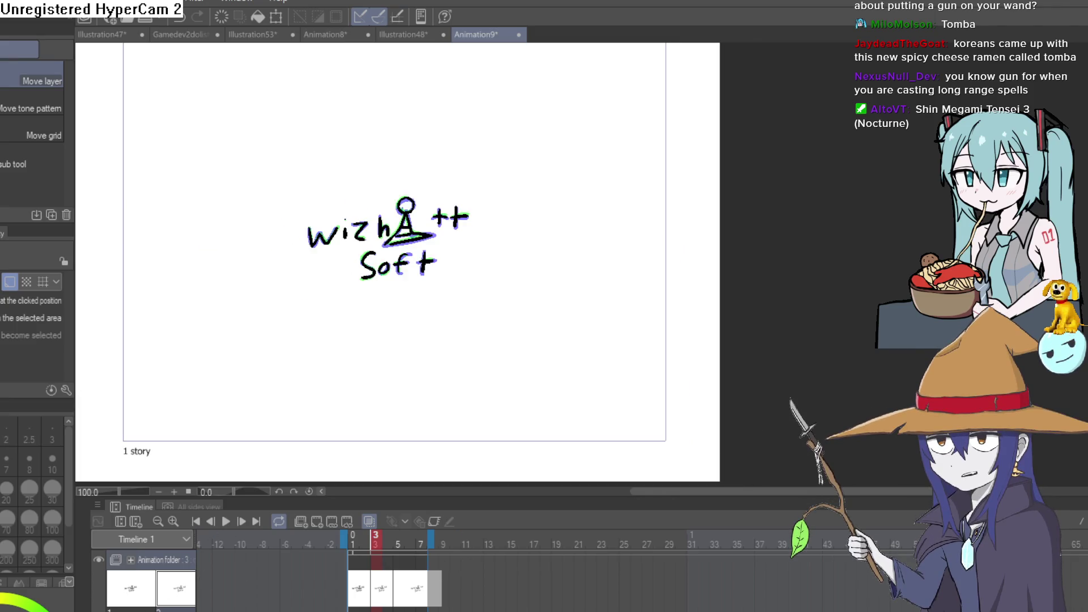
click(226, 523)
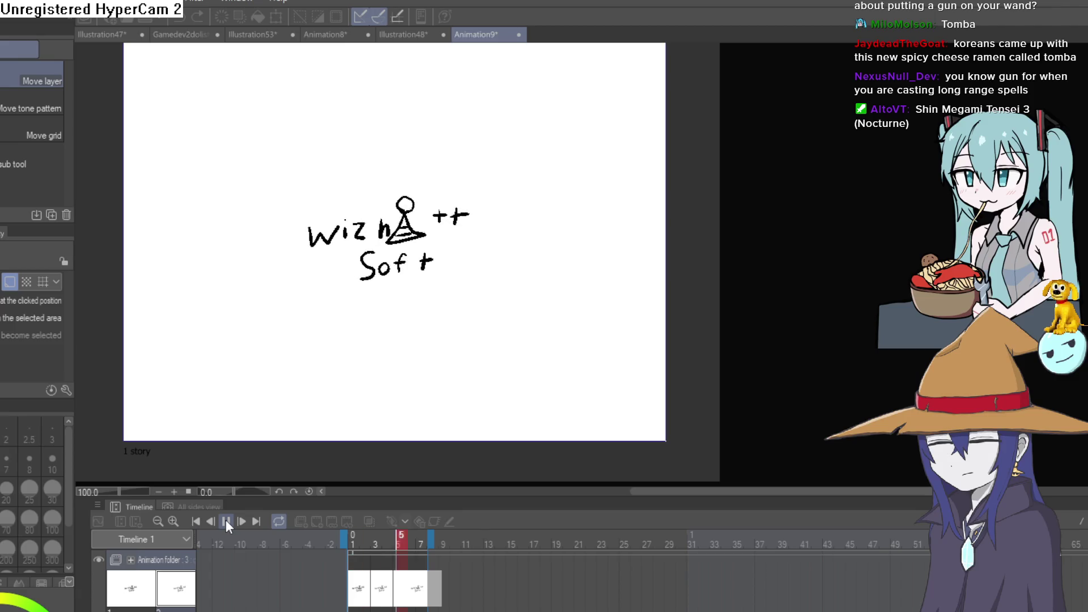
click(226, 523)
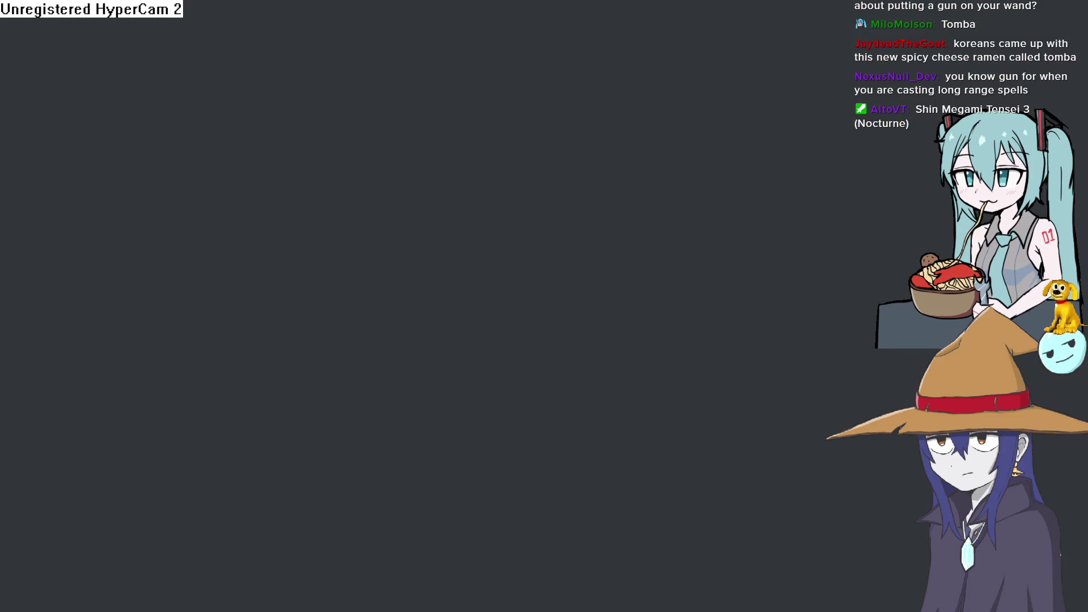
Step: Dismiss the browser's address suggestions to leave an empty window
key(Escape)
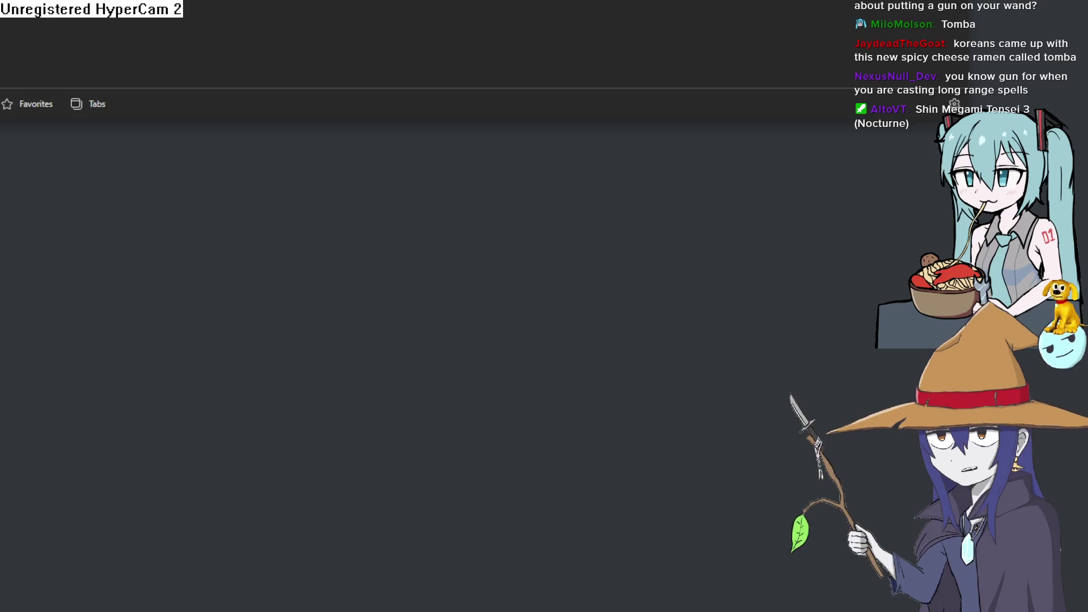
Step: Make the browser fullscreen and bring up the DuckDuckGo results for 'Apocalypse ps1 staring bruce Willis'
key(F11)
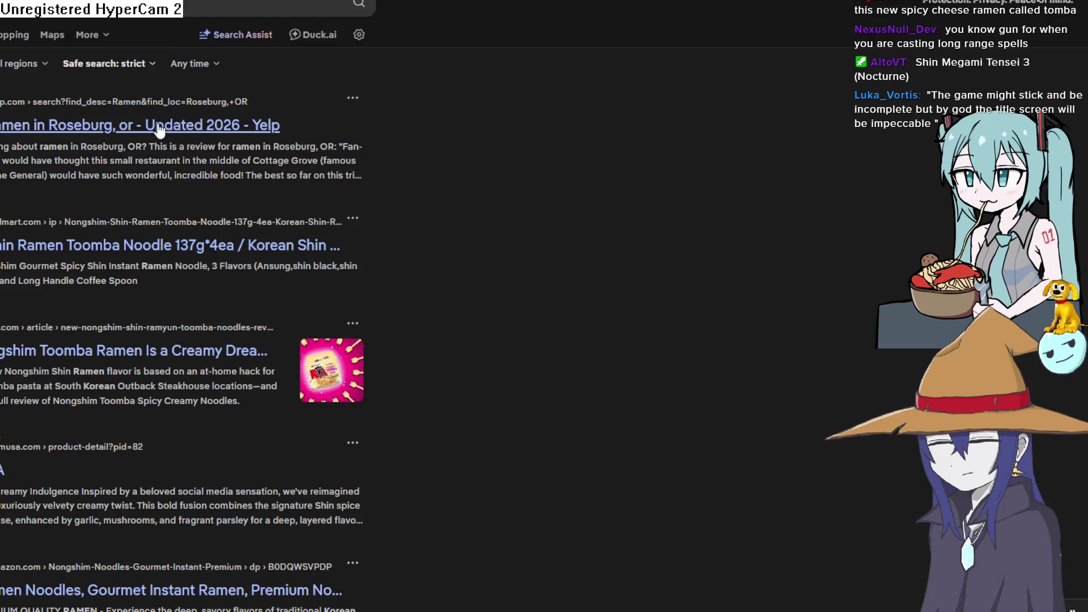
scroll(159, 132, down, 10)
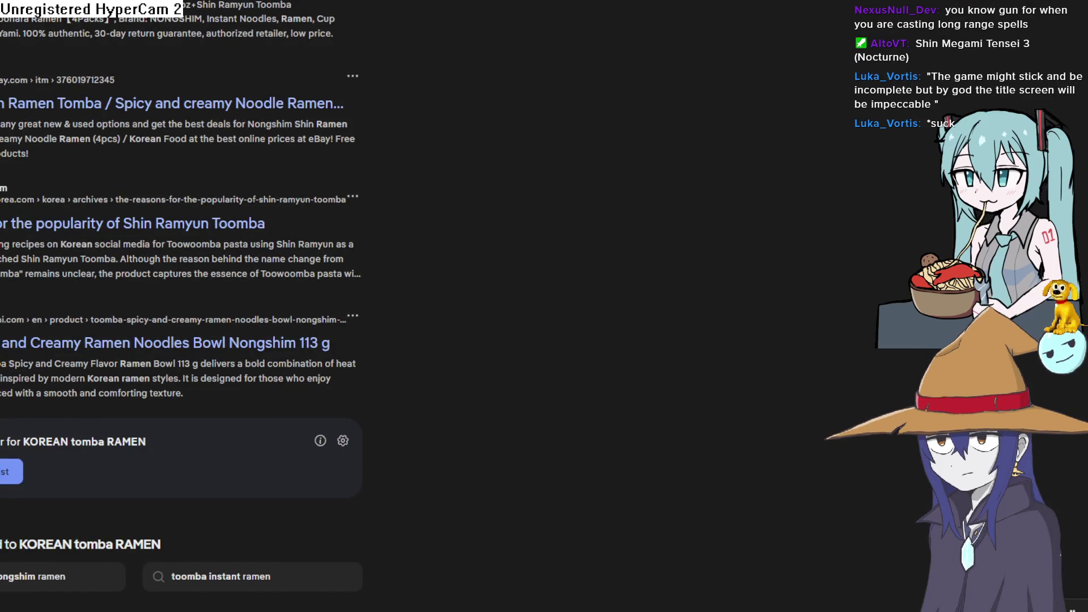
key(alt+Tab)
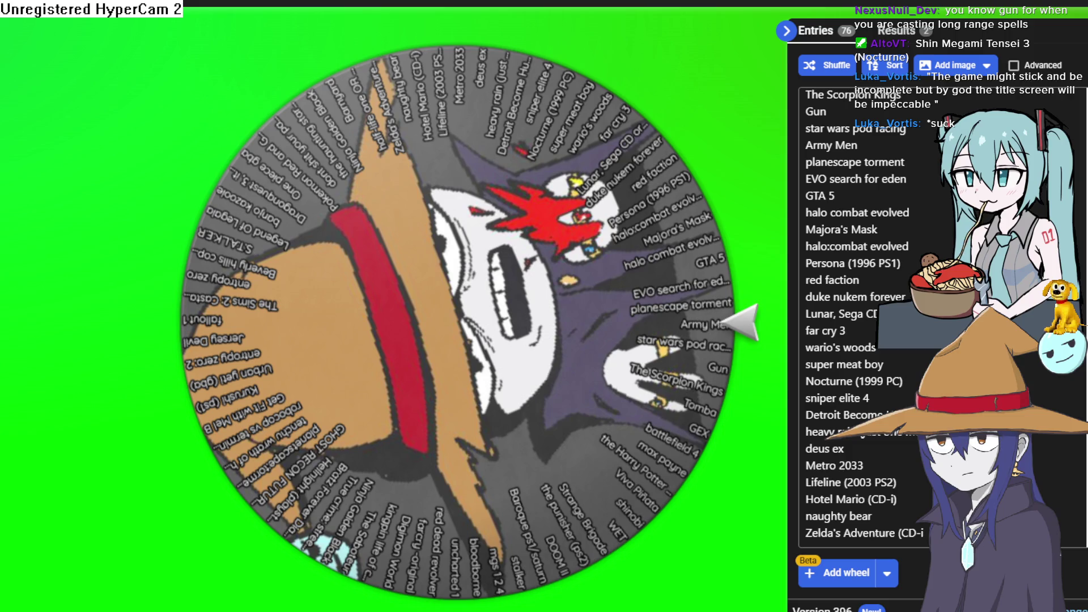
key(alt+Tab)
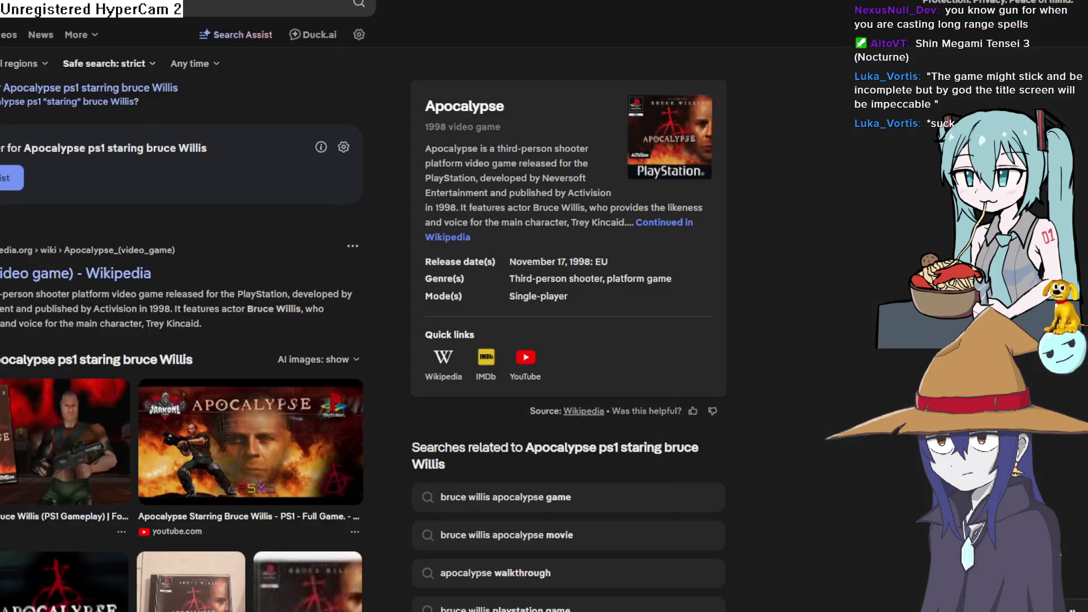
Step: Scroll through the Apocalypse PS1 results, then go back to the Clip Studio Paint logo animation
scroll(970, 5, down, 8)
scroll(970, 6, down, 2)
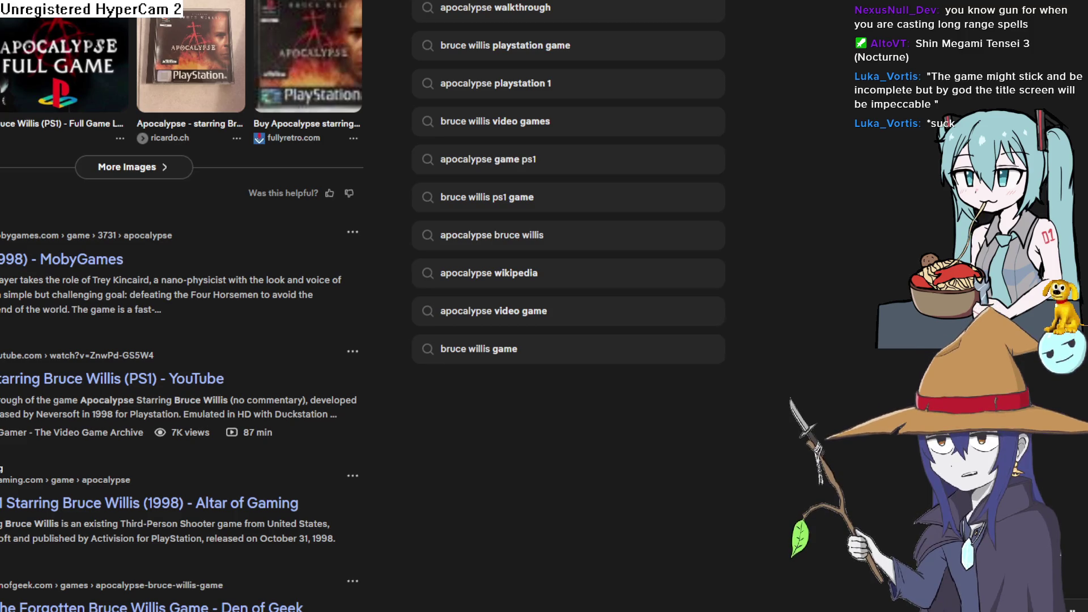
key(alt+Tab)
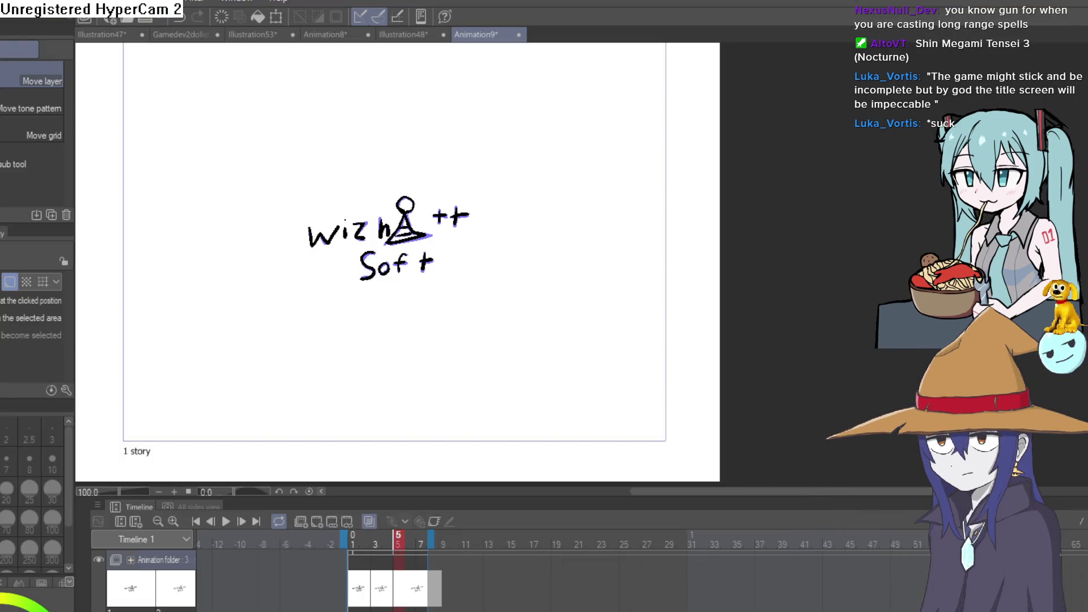